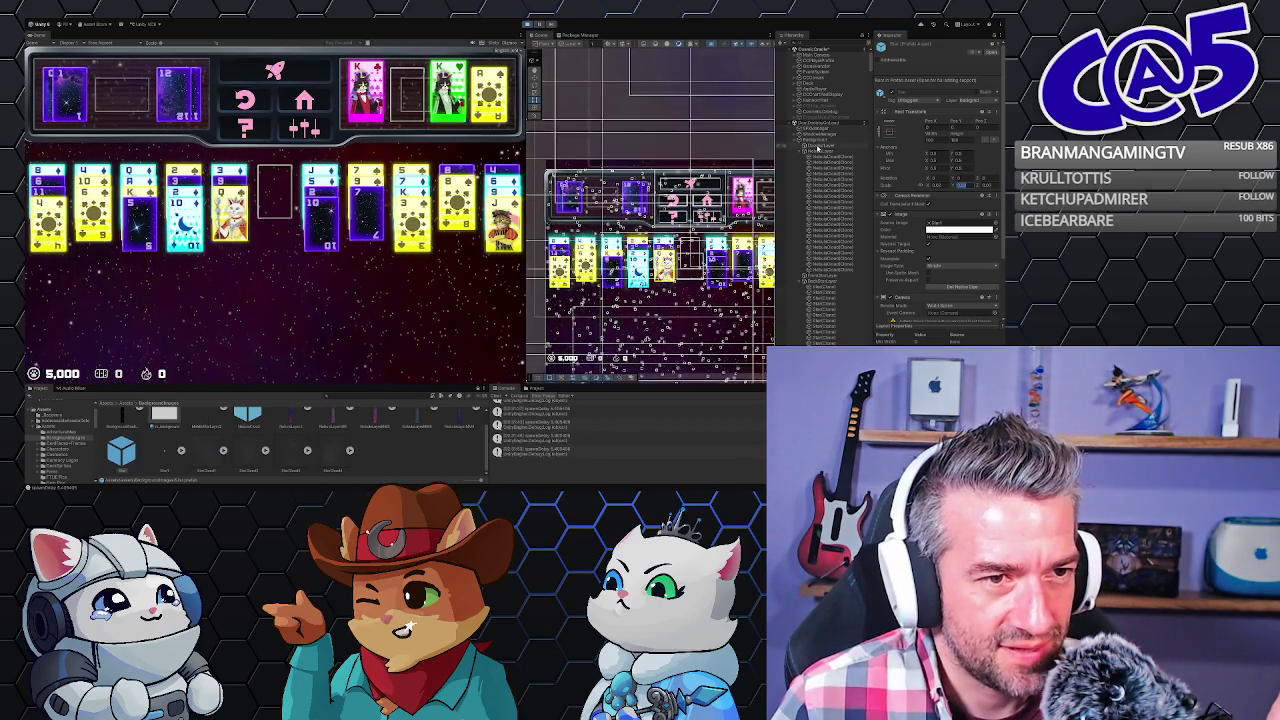
- Select the last background sprite object at the bottom of the Background hierarchy
click(816, 143)
scroll(808, 200, down, 3)
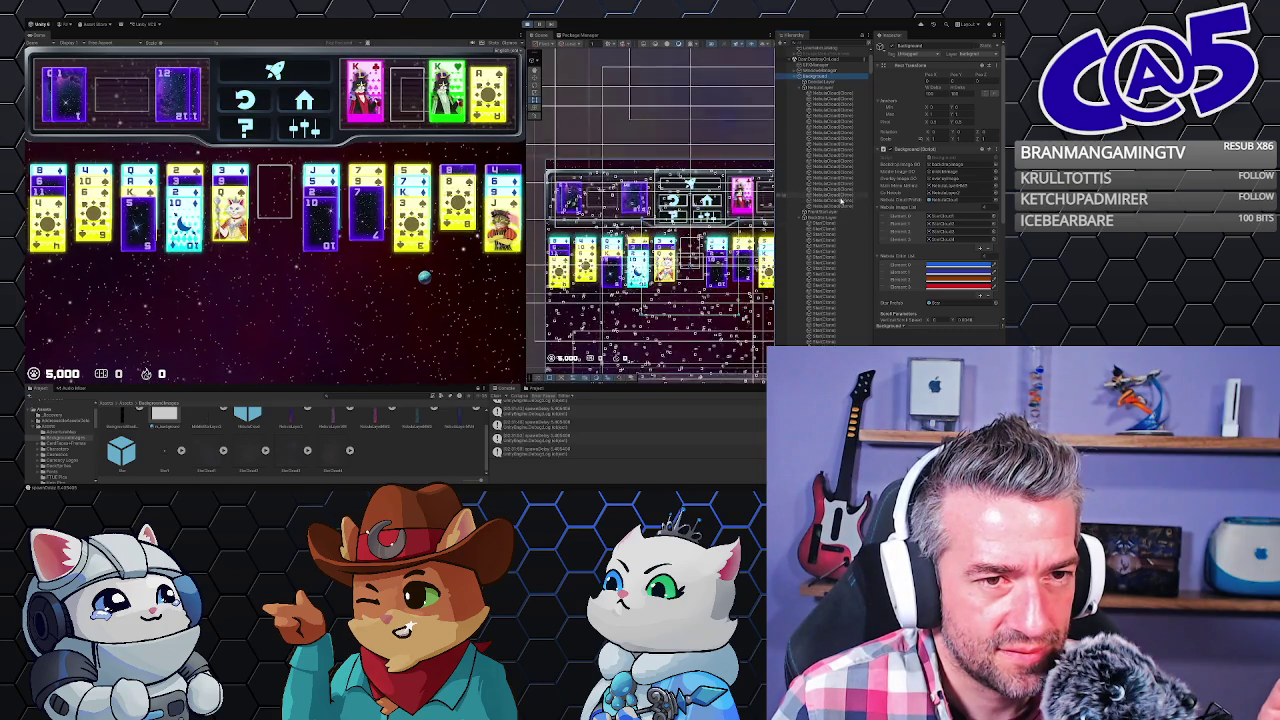
scroll(838, 215, down, 3)
scroll(836, 215, down, 5)
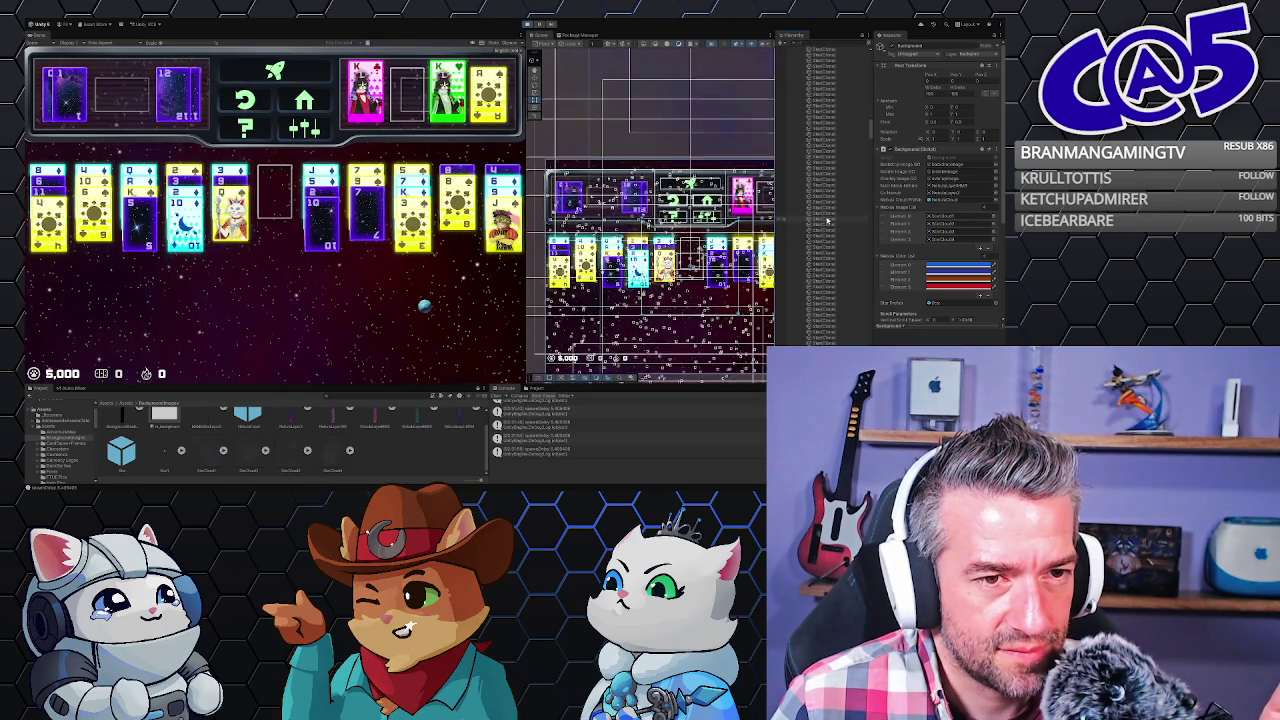
scroll(825, 219, down, 10)
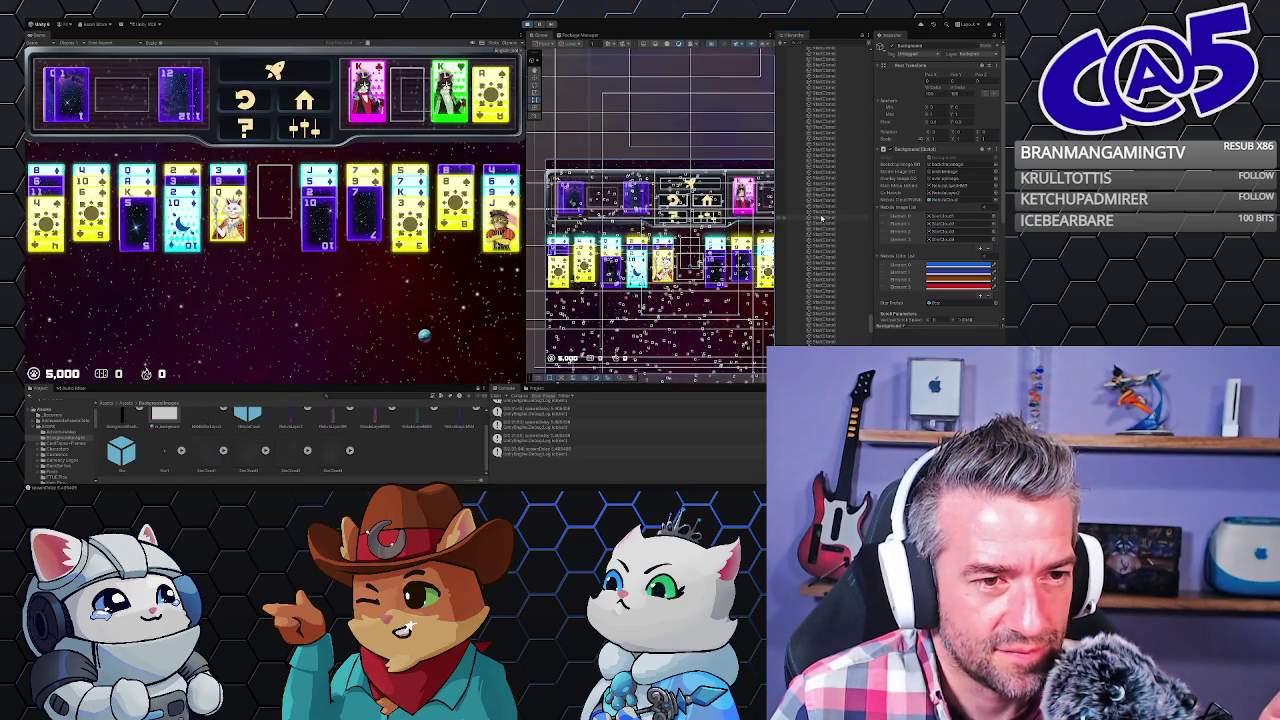
scroll(825, 287, down, 3)
click(826, 340)
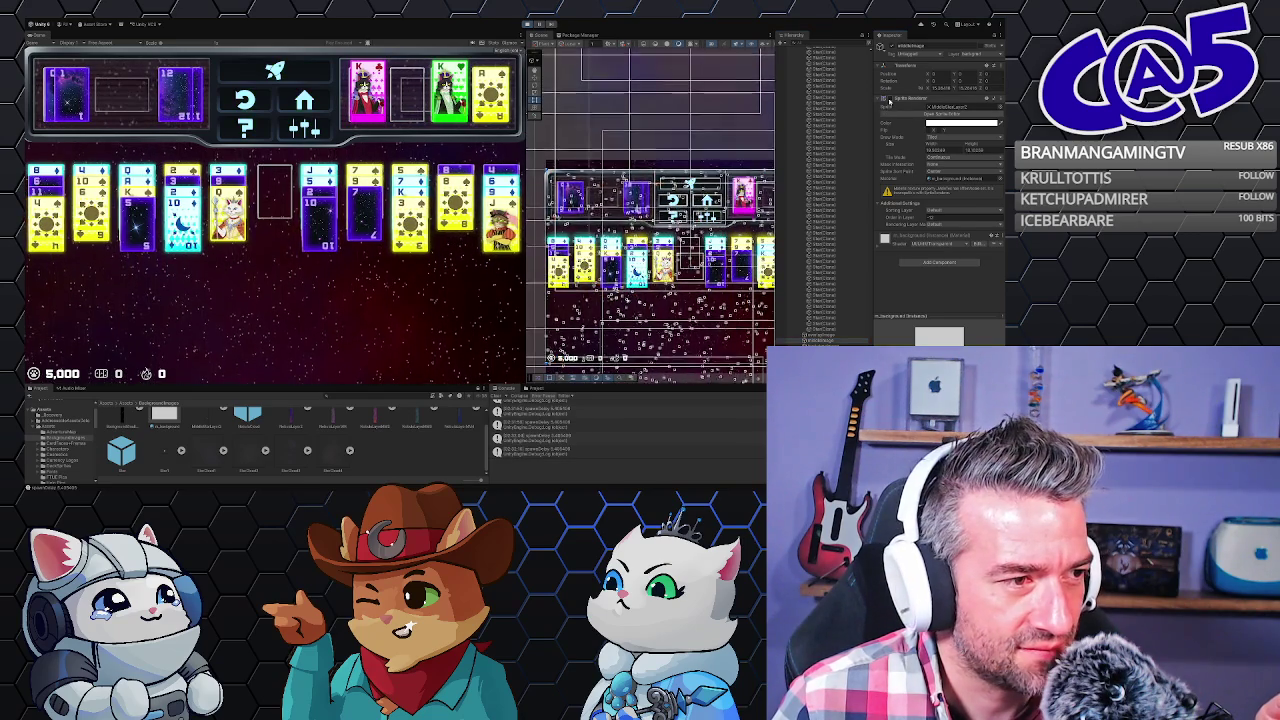
- Untick BackgroundImage's Sprite Renderer so the backdrop behind the cards turns yellow
key(Down)
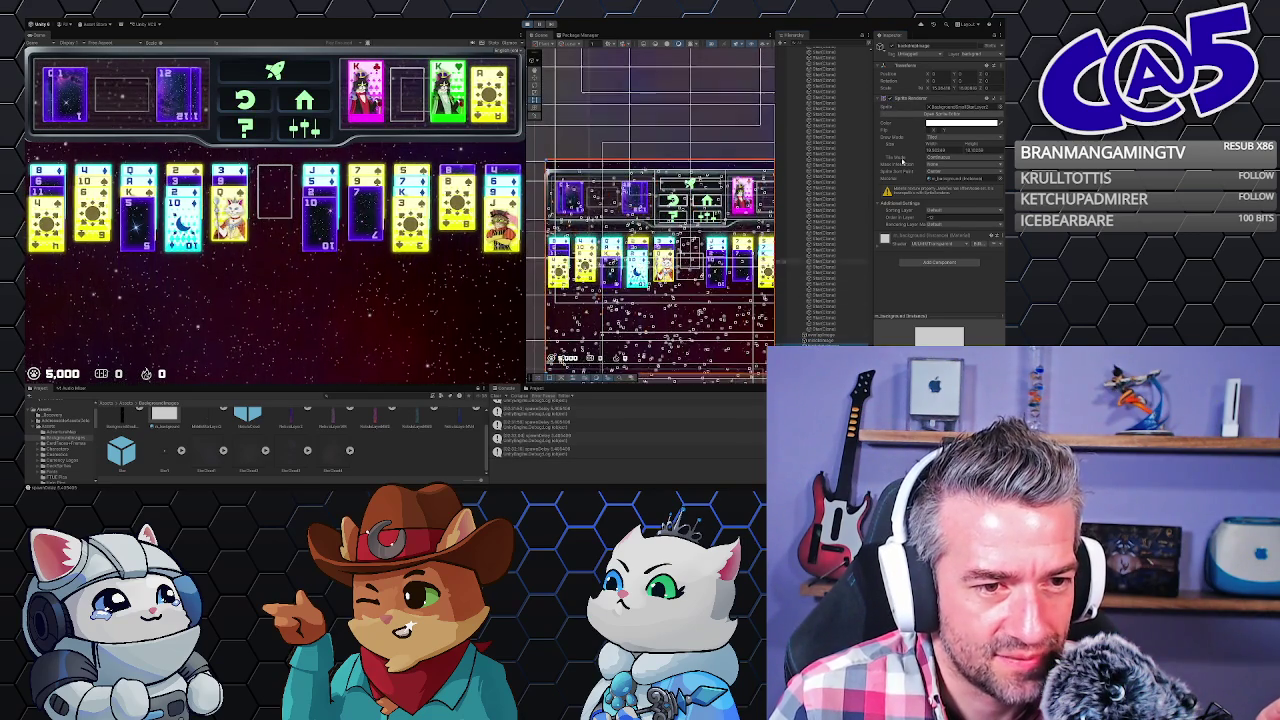
click(891, 99)
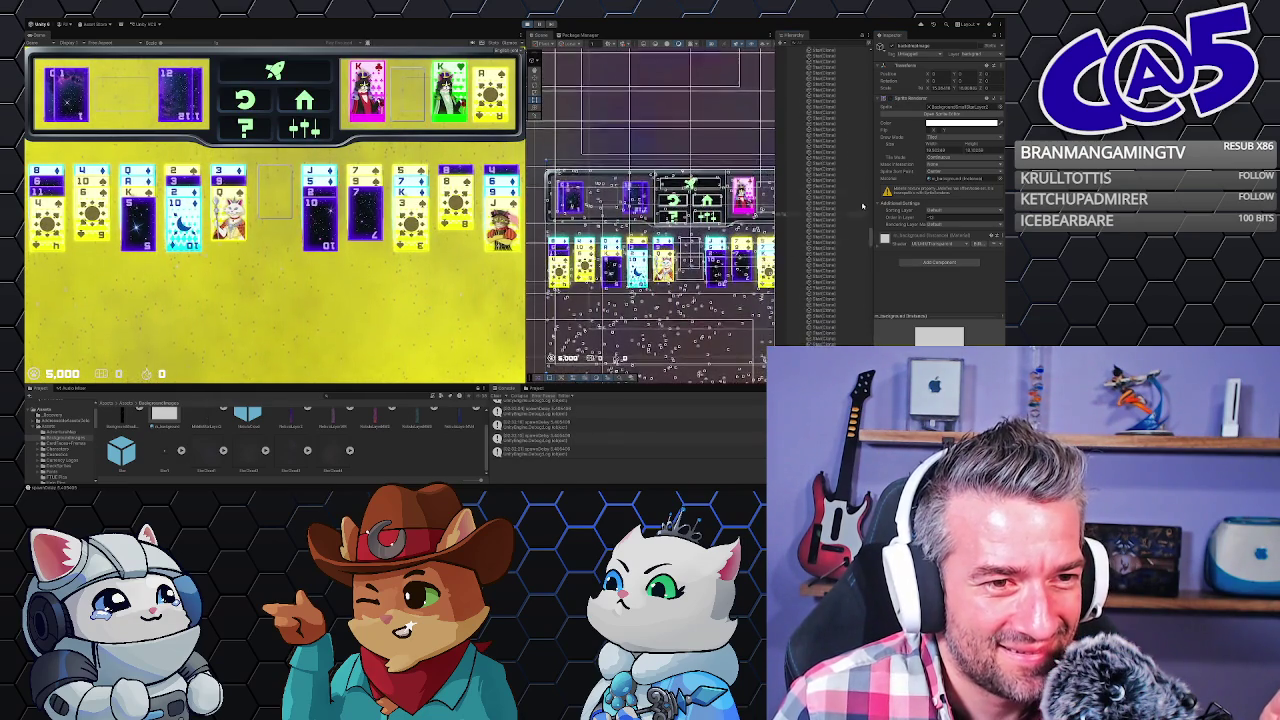
drag(873, 97, 878, 47)
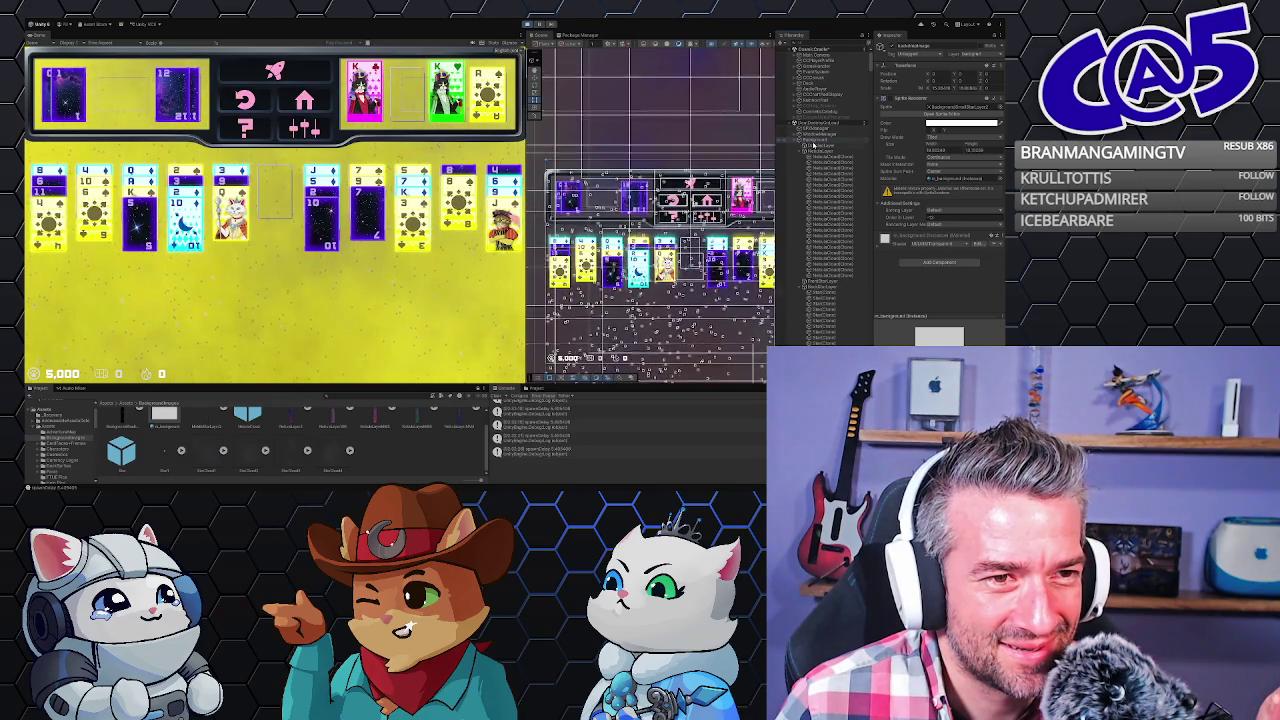
- Select Background and review its nebula image, colour and Canvas components in the Inspector
click(815, 142)
scroll(916, 290, down, 5)
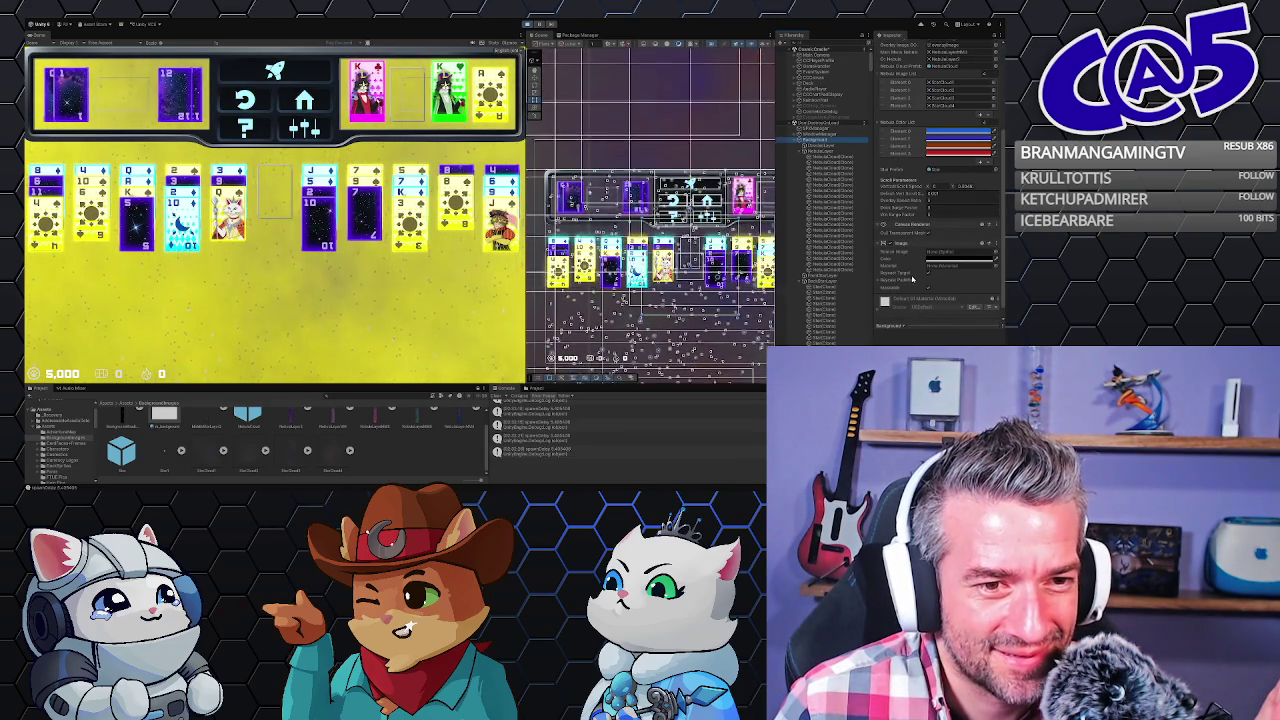
scroll(910, 280, up, 5)
scroll(905, 267, up, 1)
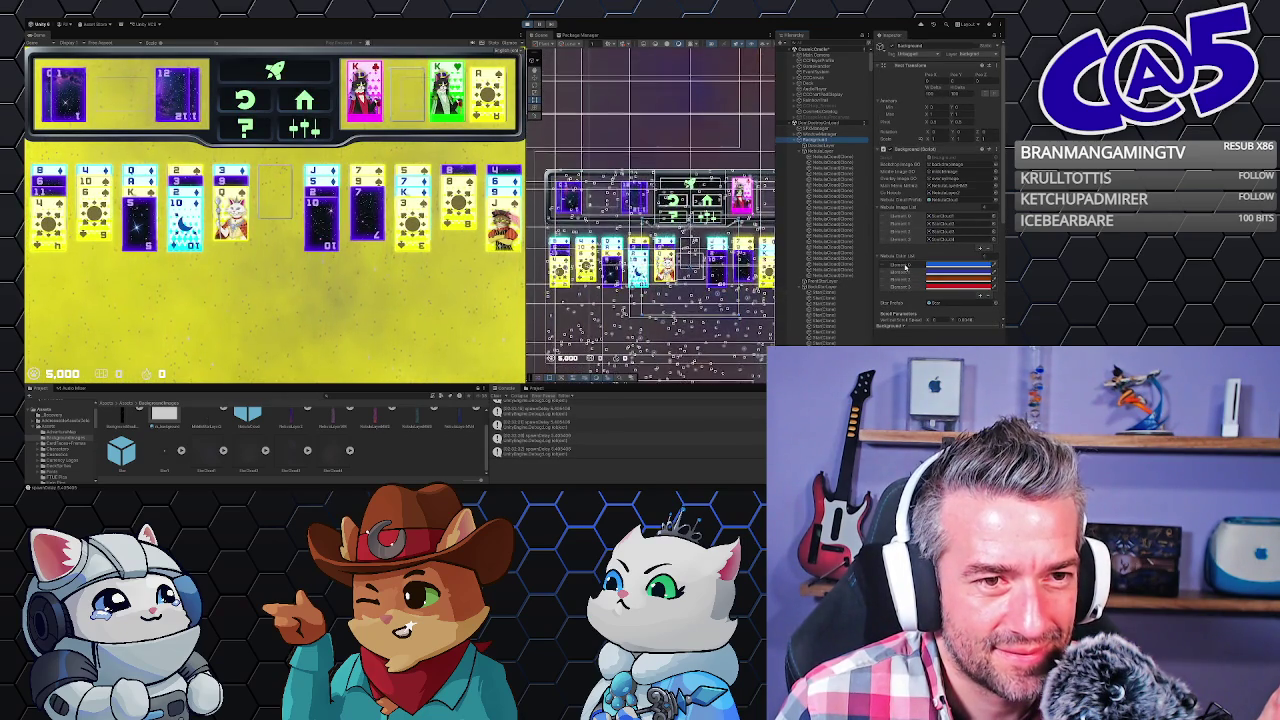
scroll(912, 285, down, 5)
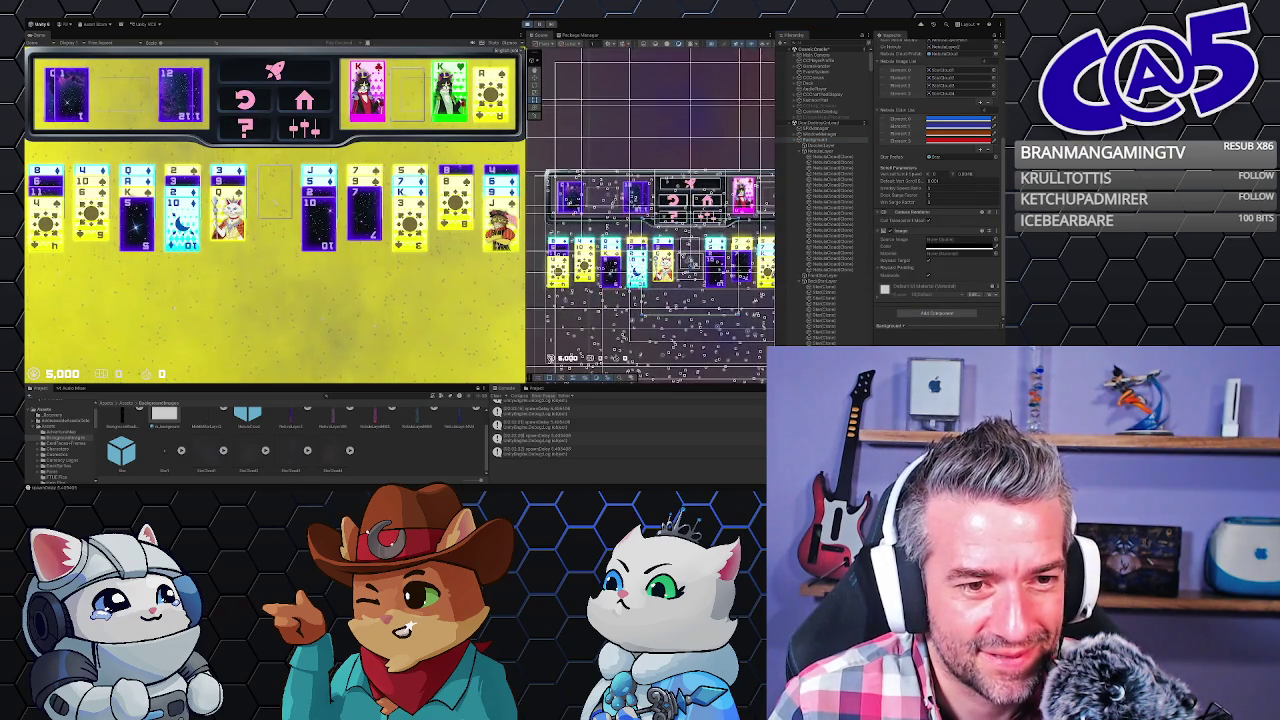
scroll(913, 260, up, 4)
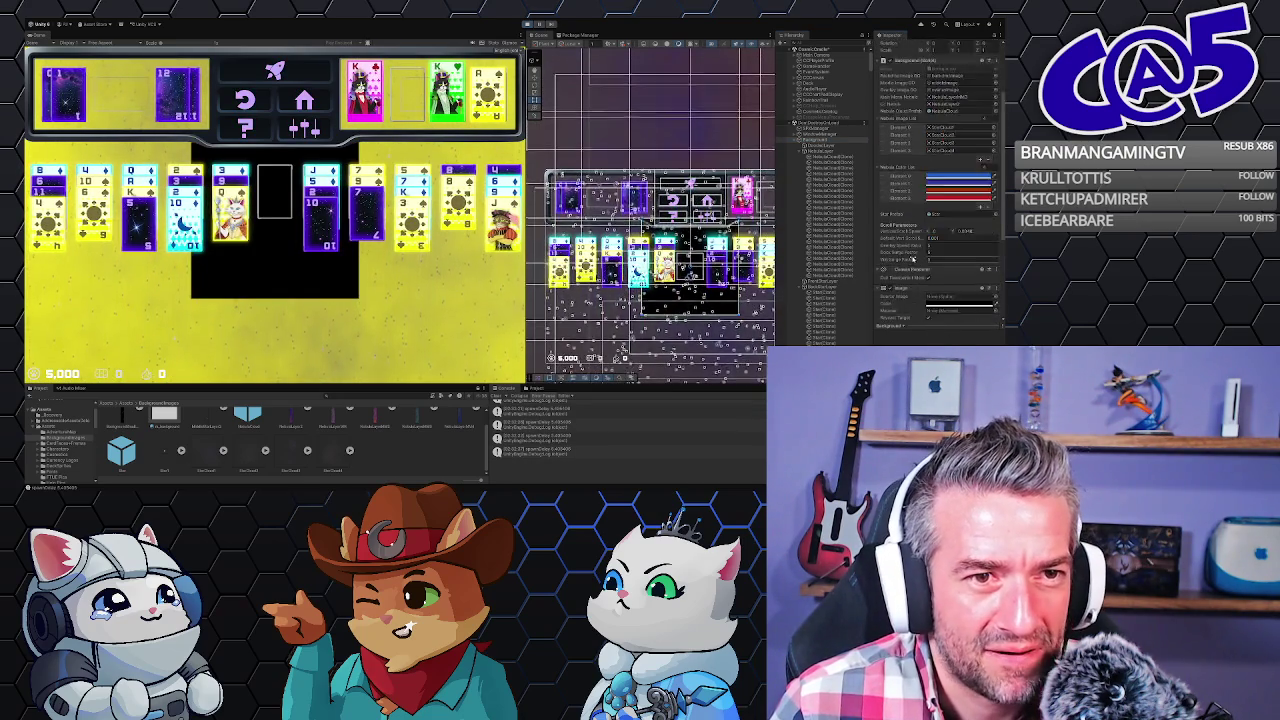
scroll(913, 260, up, 6)
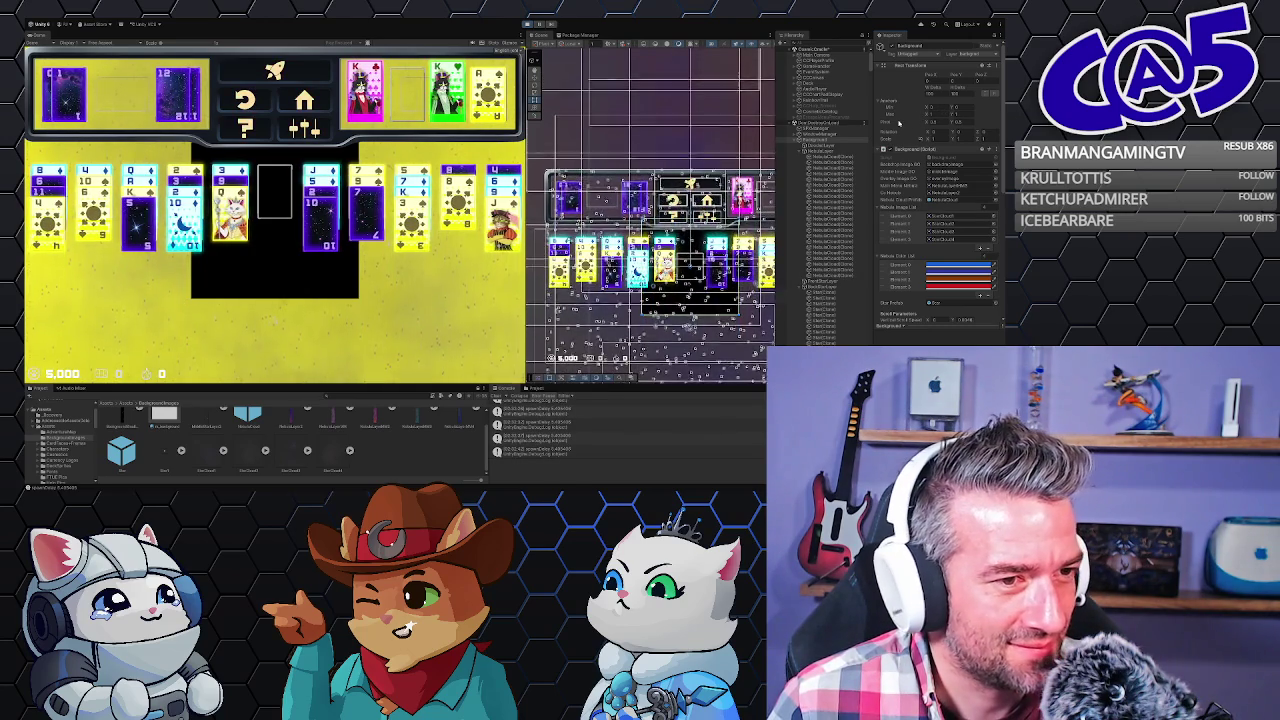
scroll(899, 123, down, 4)
scroll(899, 123, down, 4)
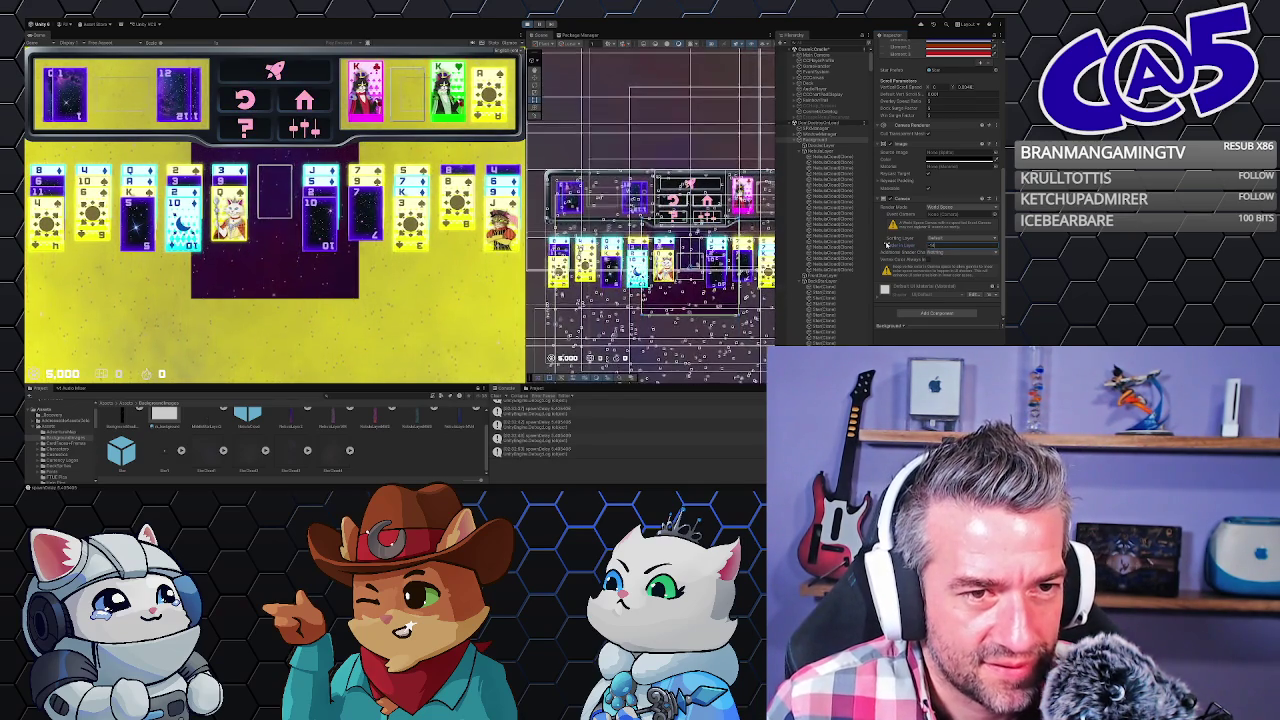
- Switch the Background canvas Render Mode to Screen Space - Camera, hiding the cards
scroll(886, 244, up, 5)
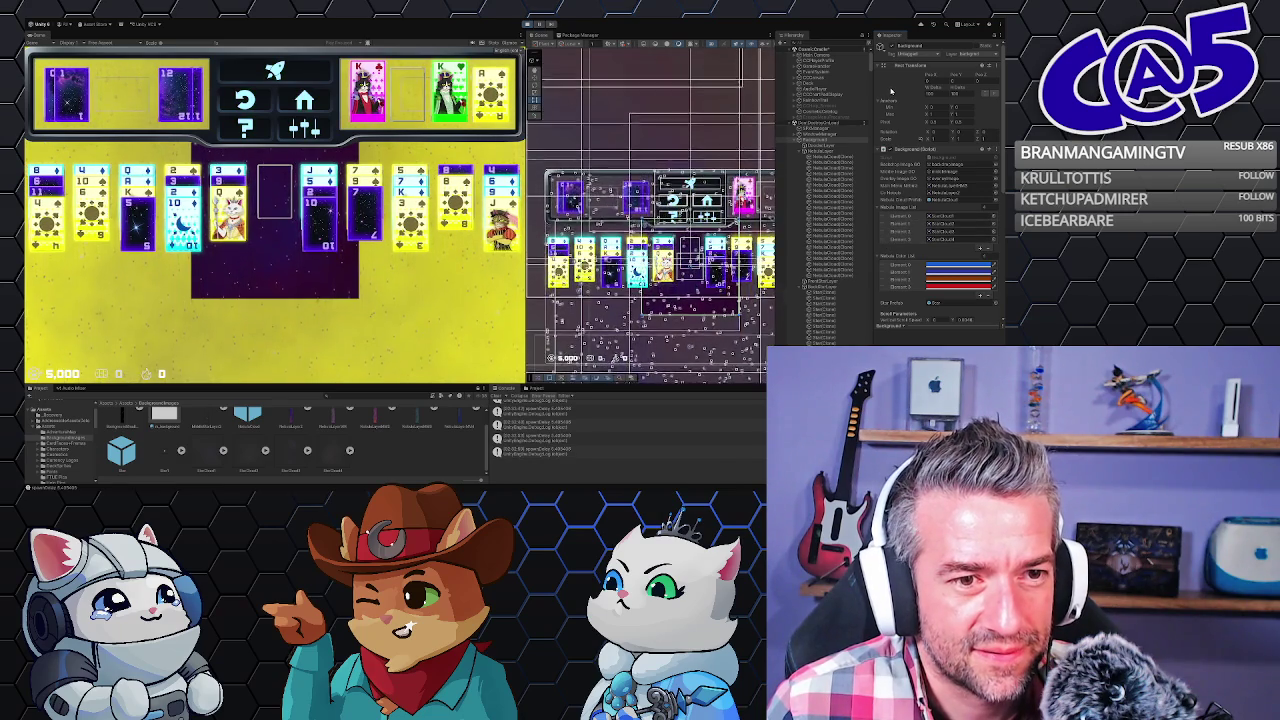
scroll(924, 259, down, 5)
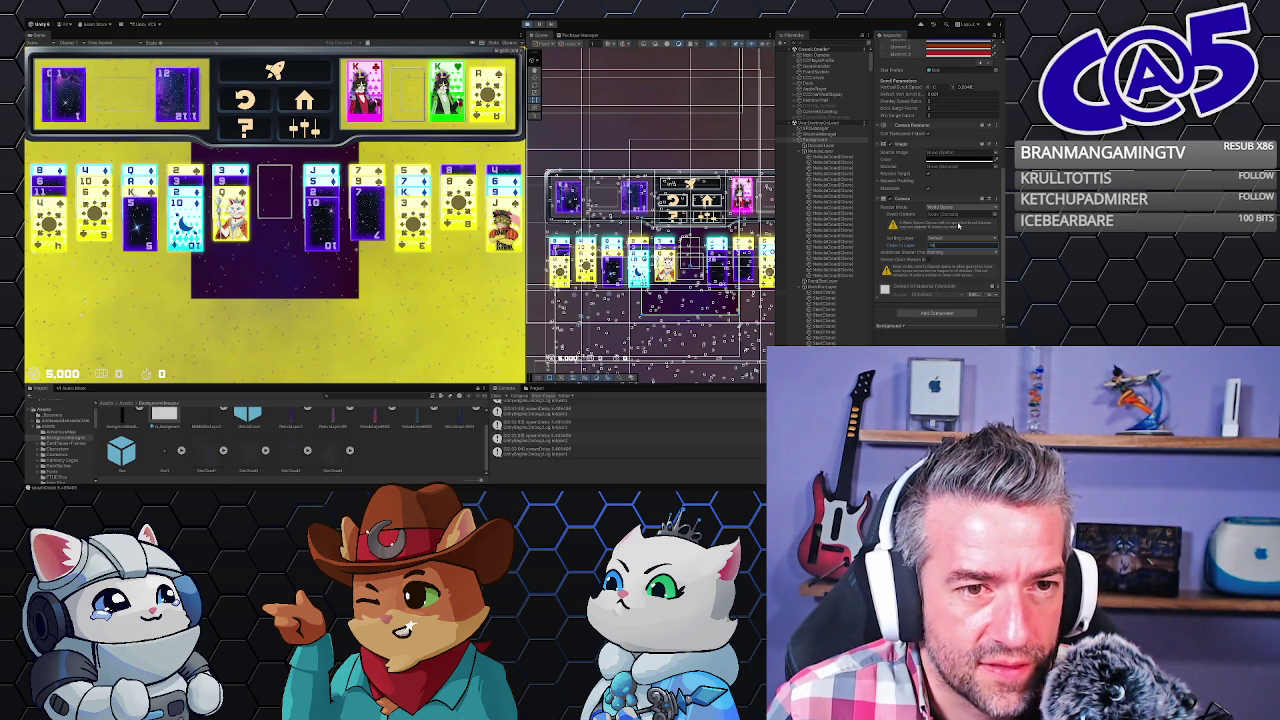
key(ctrl+z)
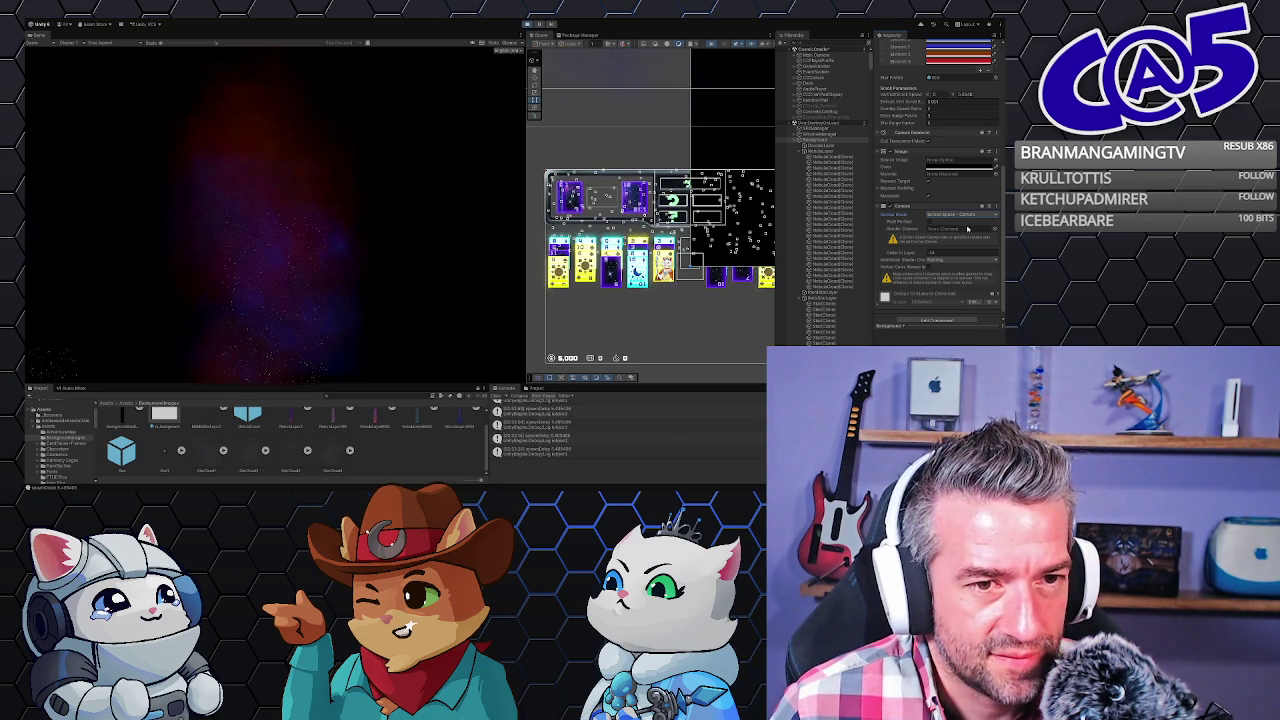
- Choose another Canvas render mode so the cards reappear, and inspect the layered backgrounds
click(967, 228)
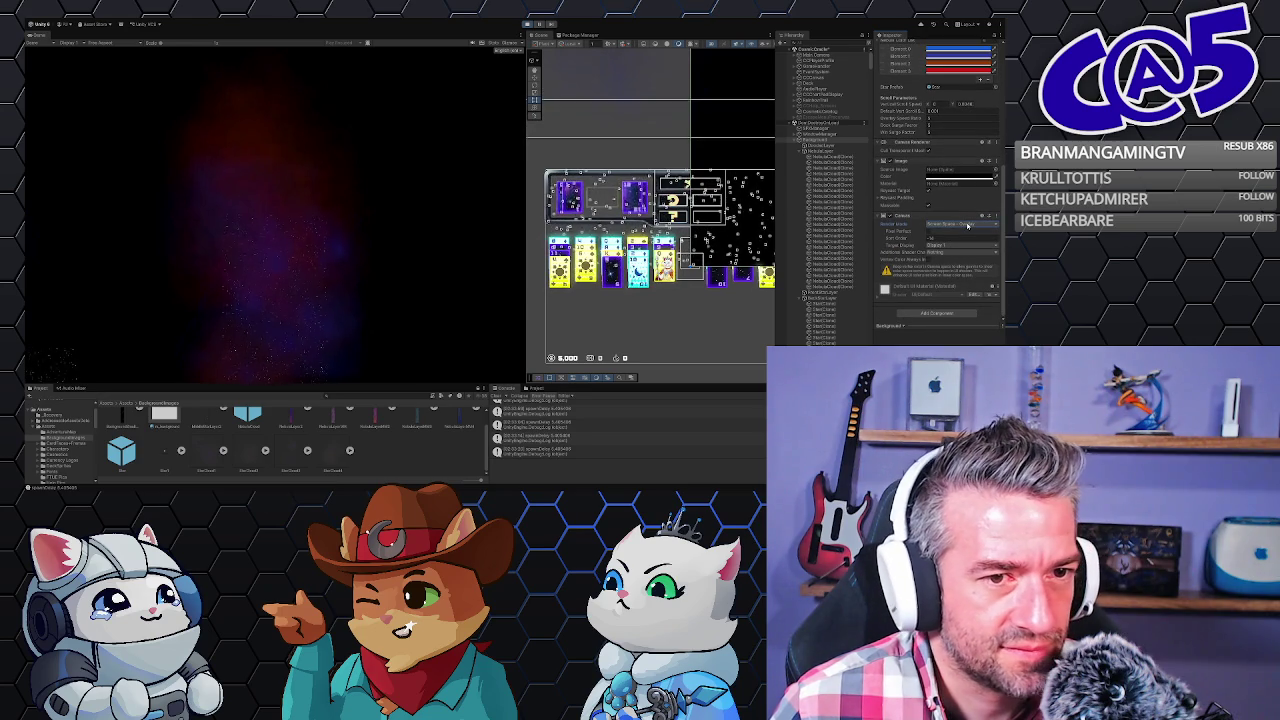
click(957, 254)
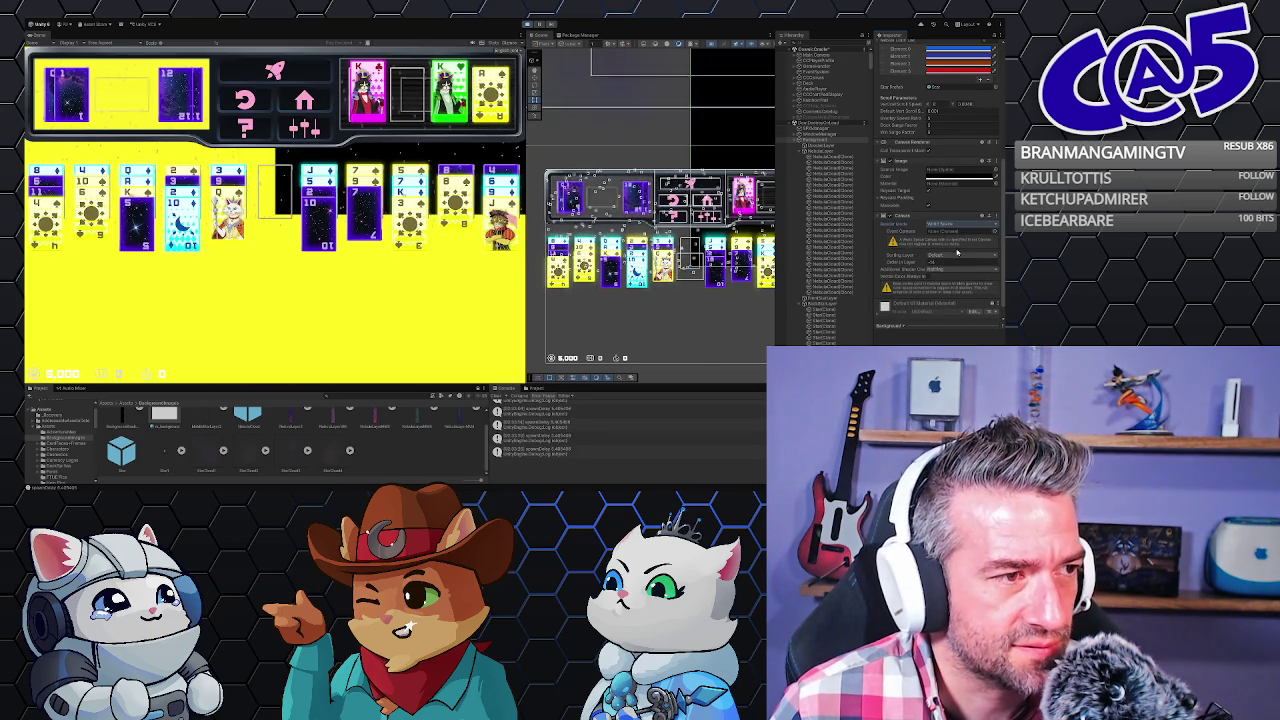
scroll(734, 316, down, 5)
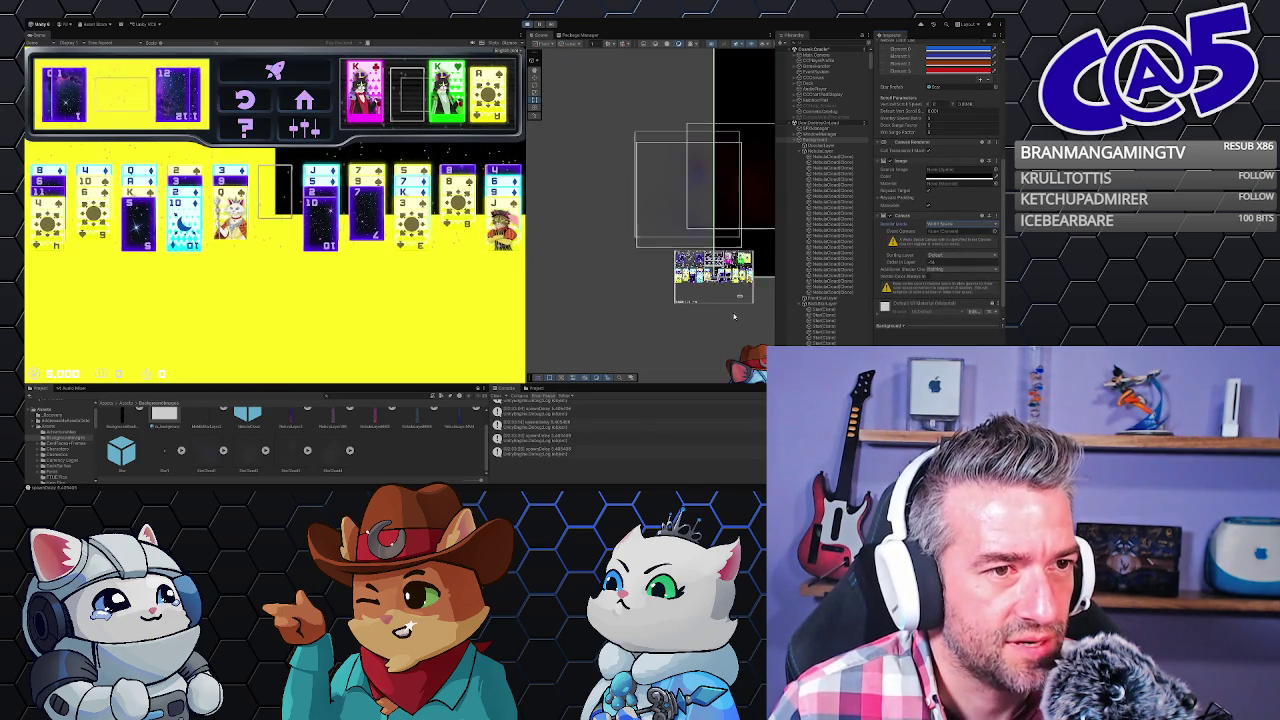
scroll(734, 316, down, 3)
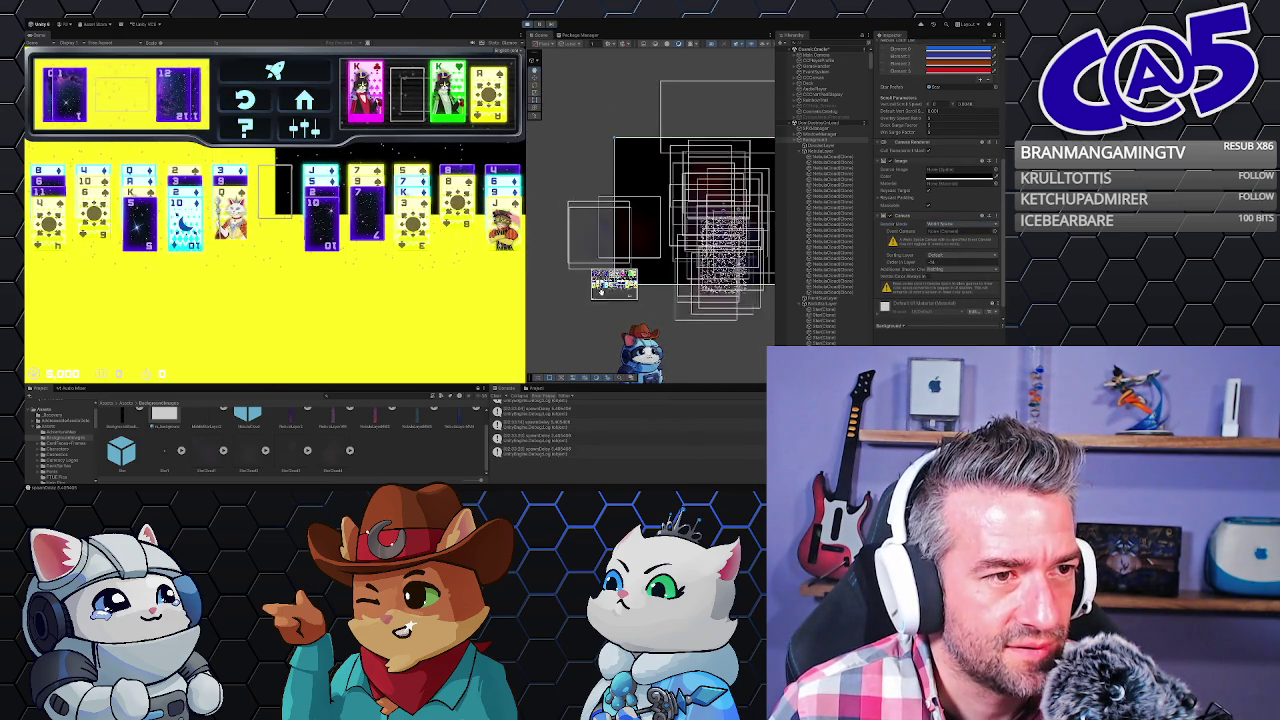
mouse_move(760, 330)
mouse_down()
mouse_move(680, 314)
mouse_move(801, 297)
mouse_move(743, 325)
mouse_up()
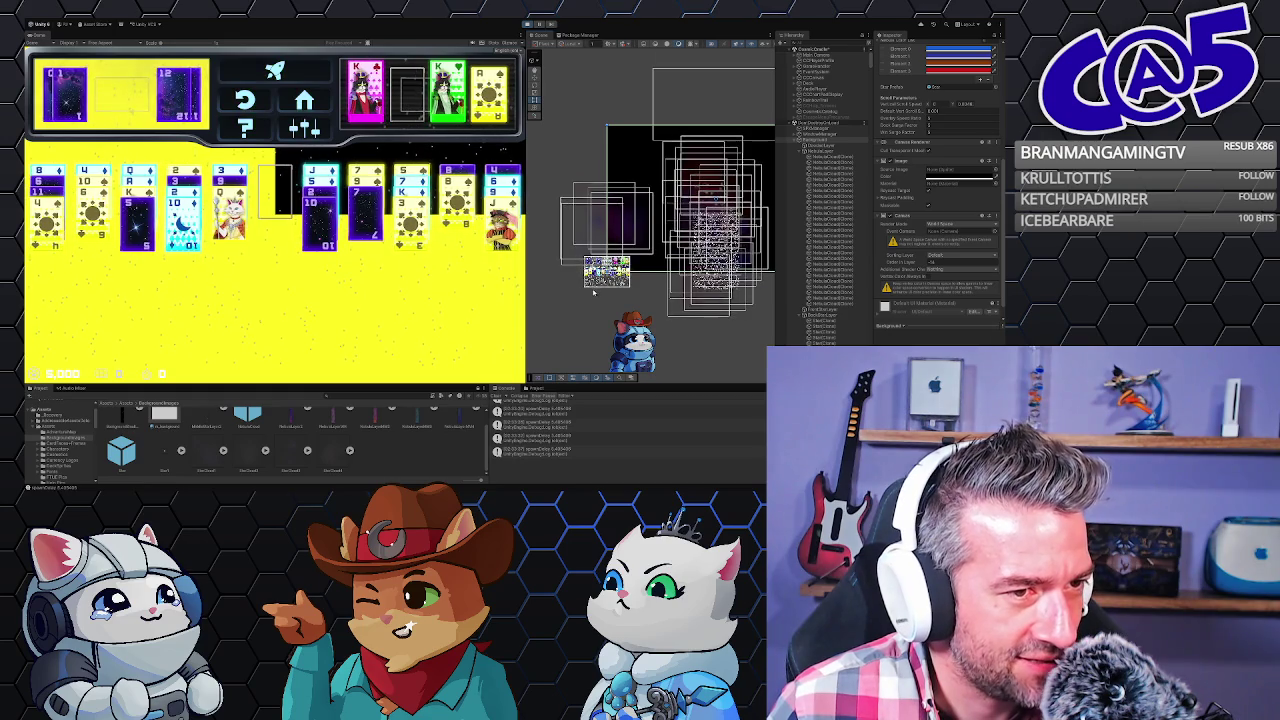
scroll(597, 326, up, 2)
scroll(605, 290, up, 4)
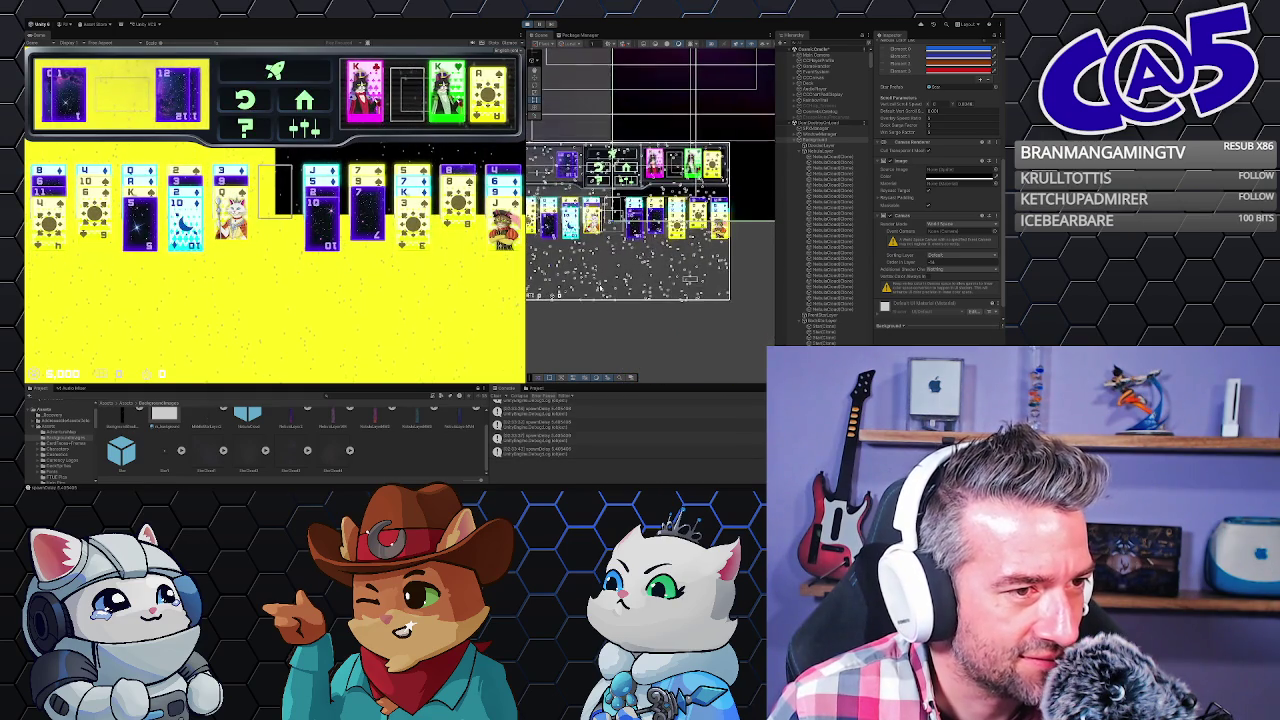
drag(563, 333, 599, 319)
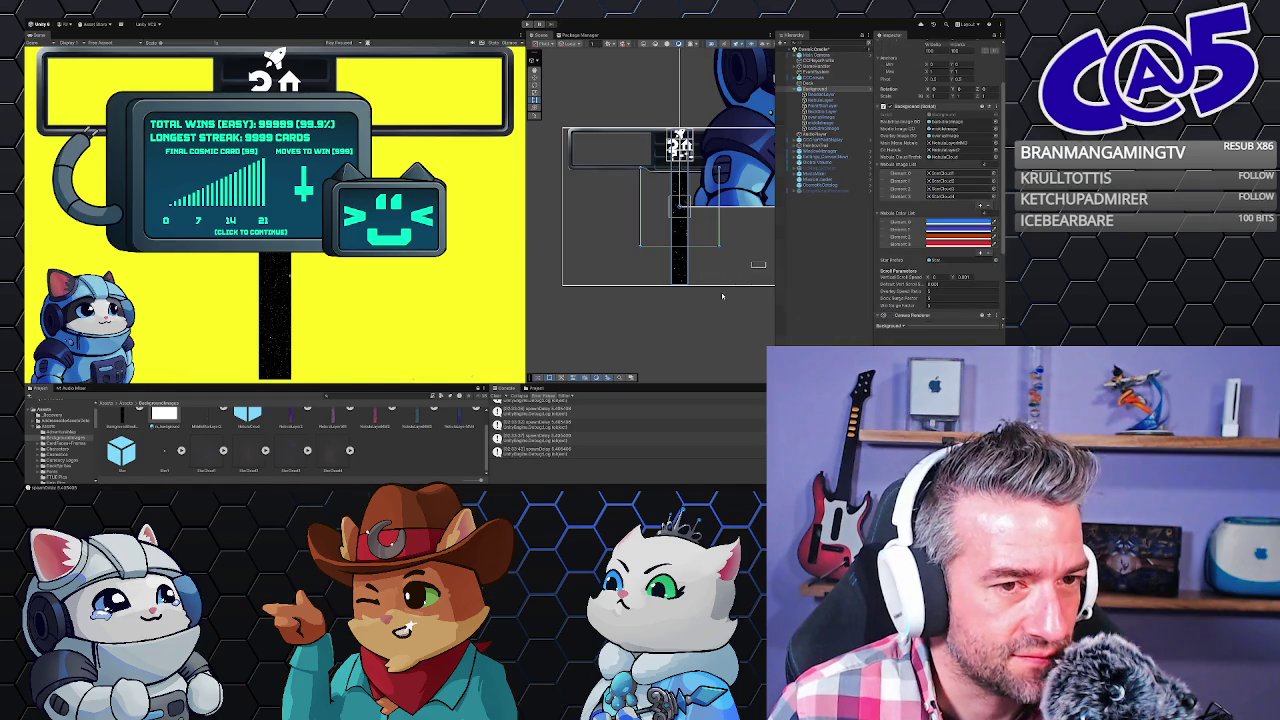
- Add a Canvas component to Background and edit its anchor Max X and Y values
scroll(898, 284, down, 1)
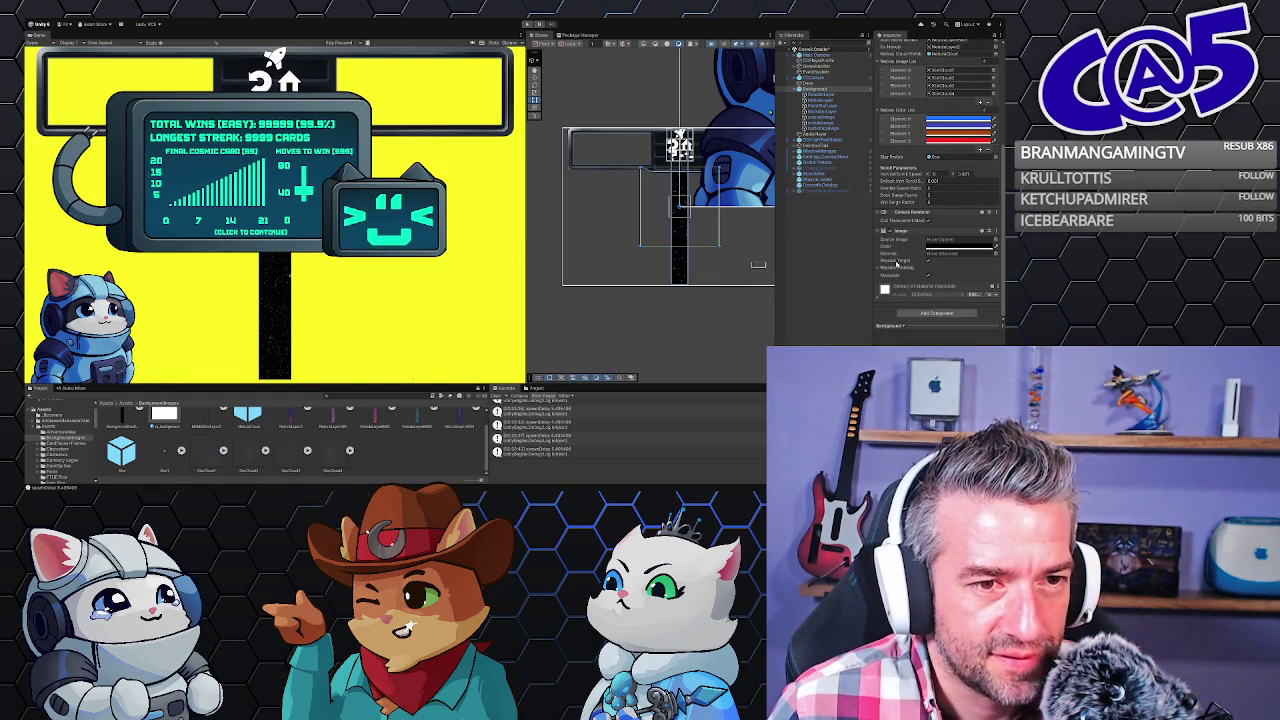
click(915, 314)
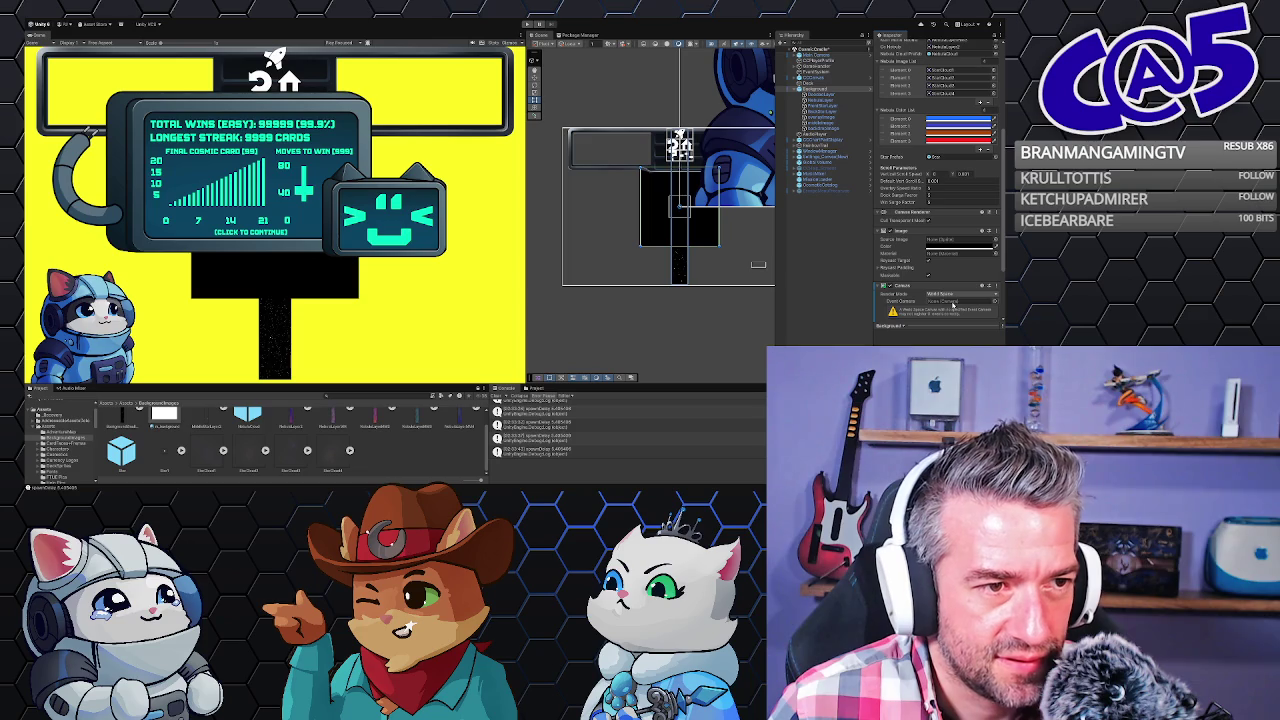
scroll(921, 300, up, 5)
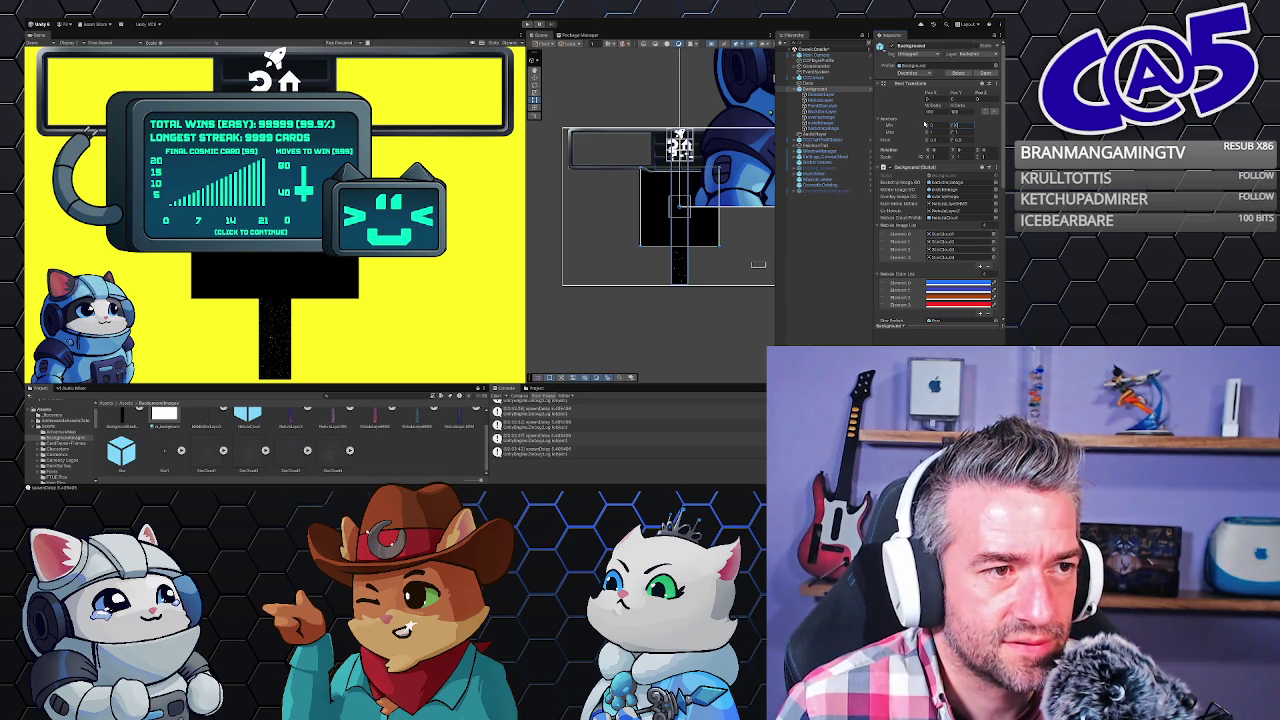
click(930, 131)
key(Tab)
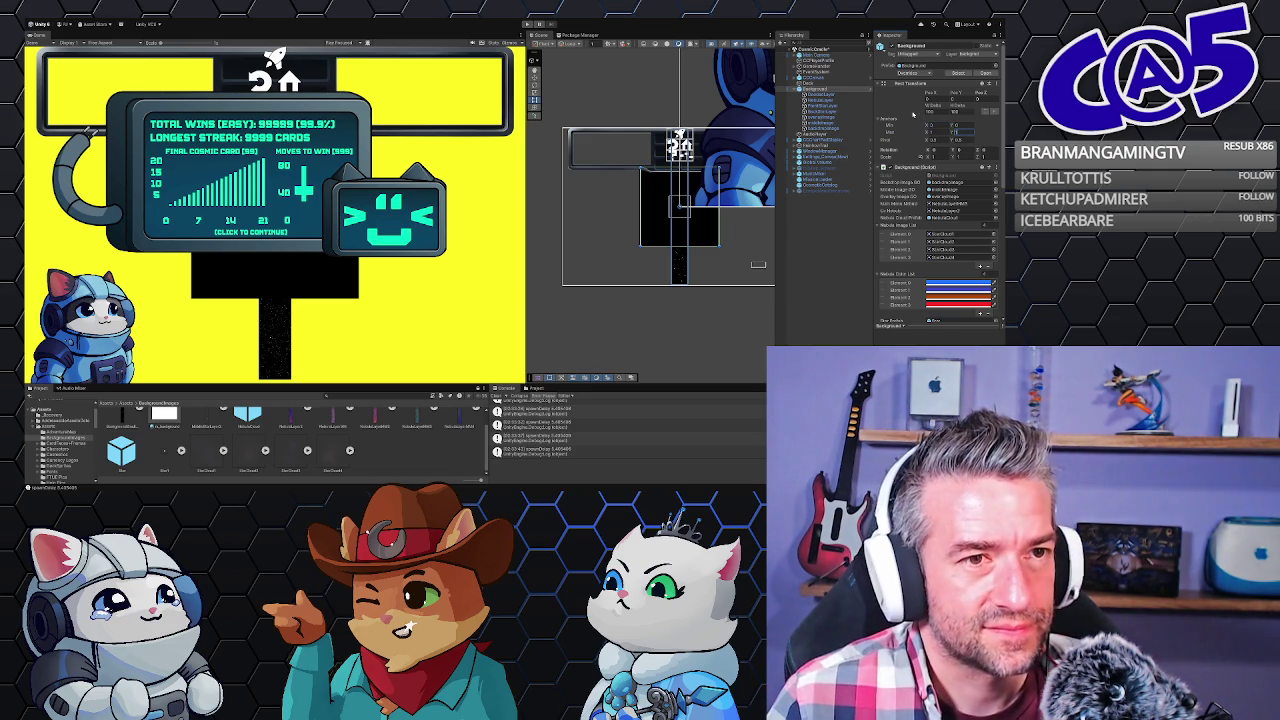
scroll(930, 180, down, 8)
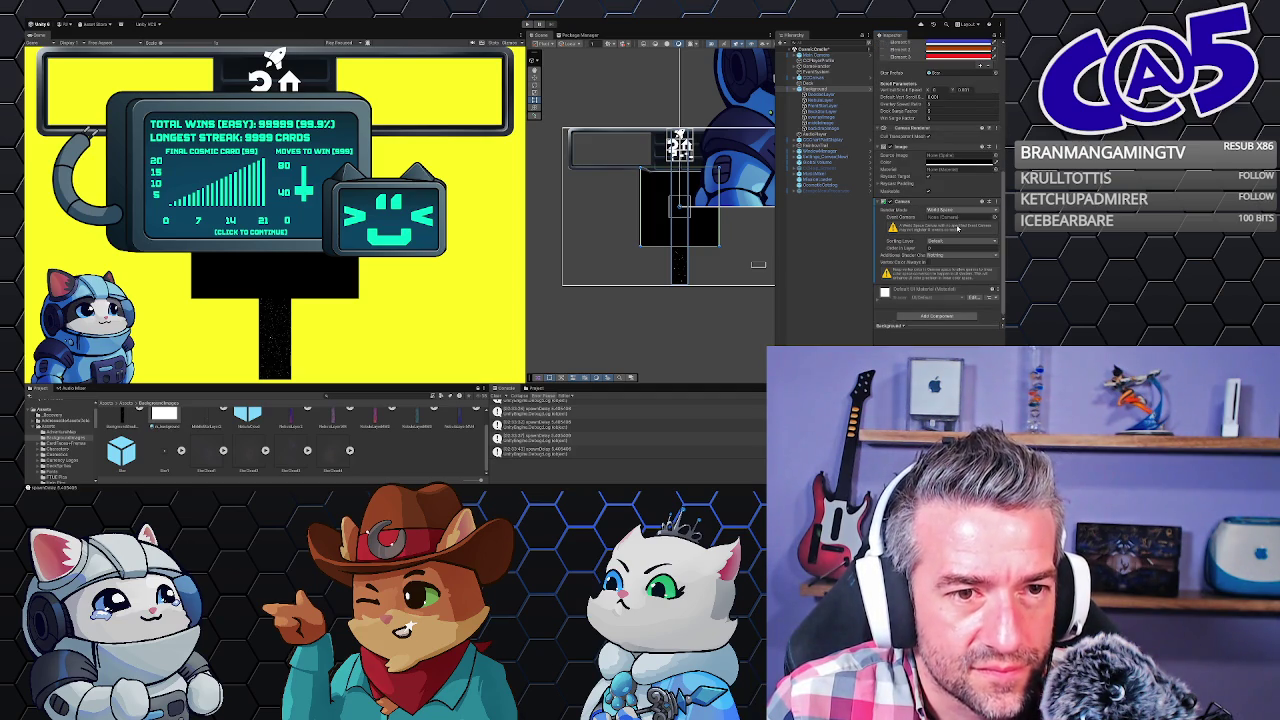
- Set Render Mode to Screen Space - Camera with Main Camera as the render camera
click(958, 224)
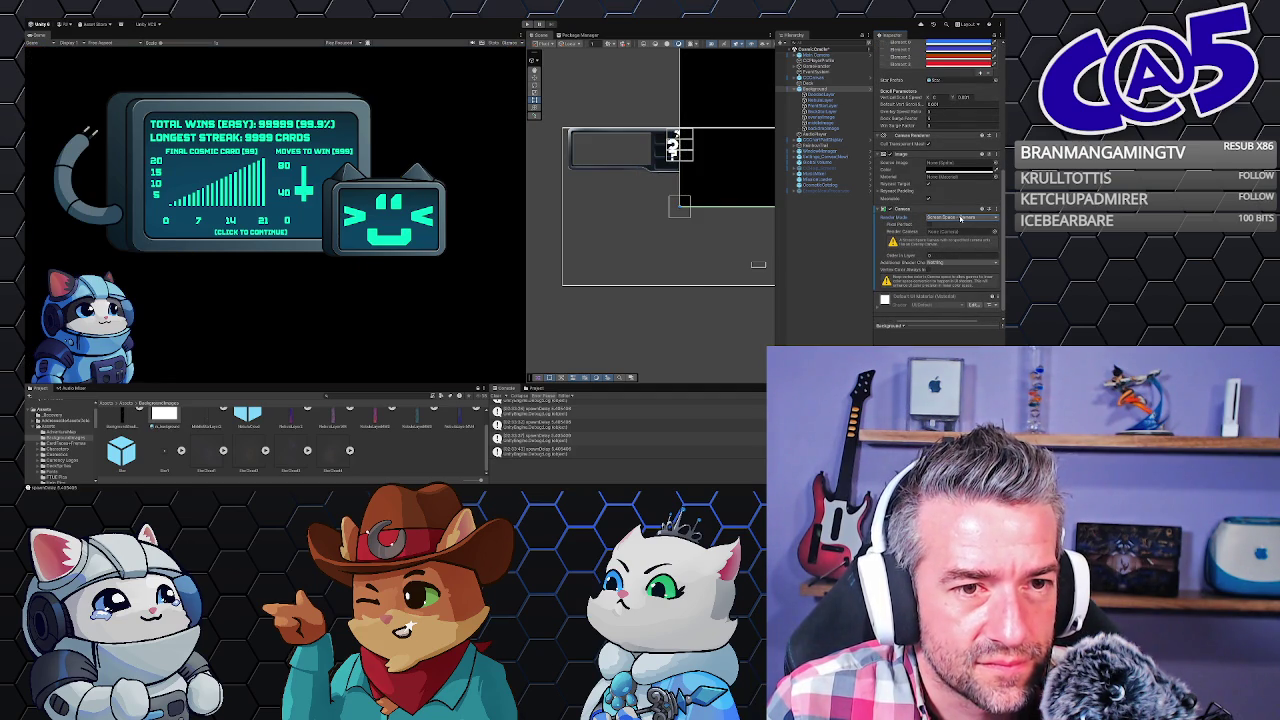
scroll(964, 228, up, 3)
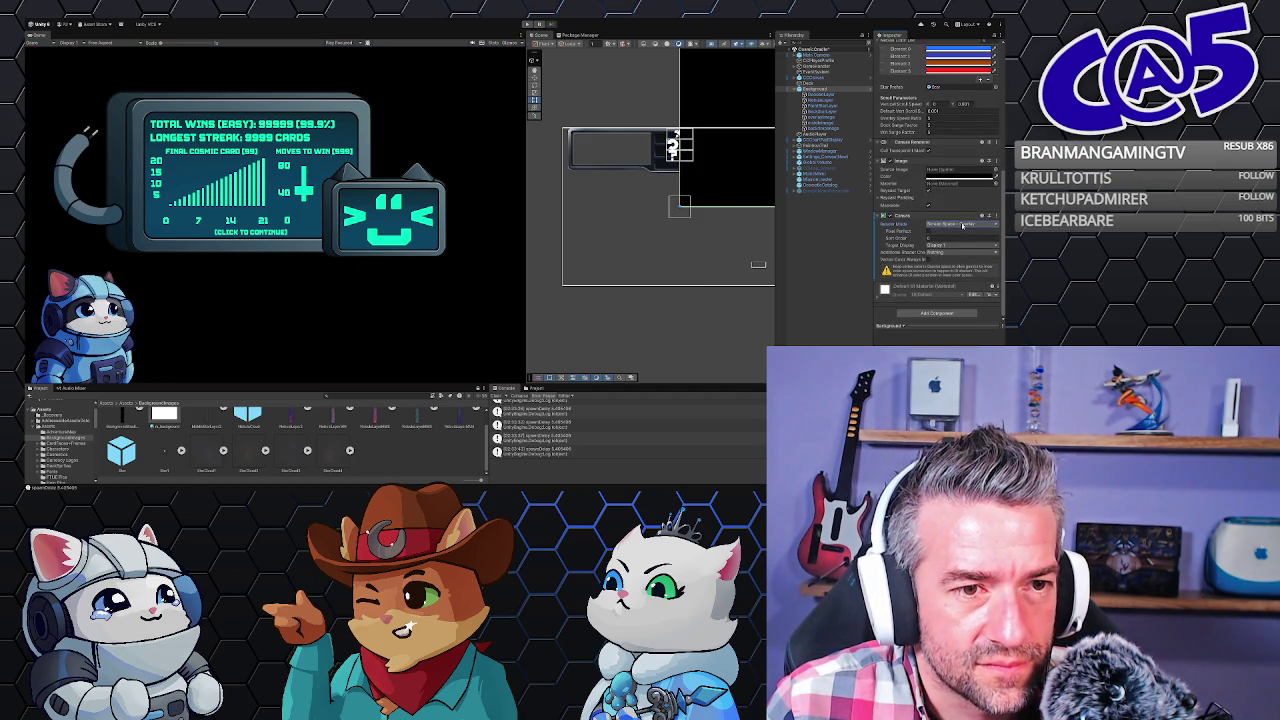
scroll(947, 280, down, 2)
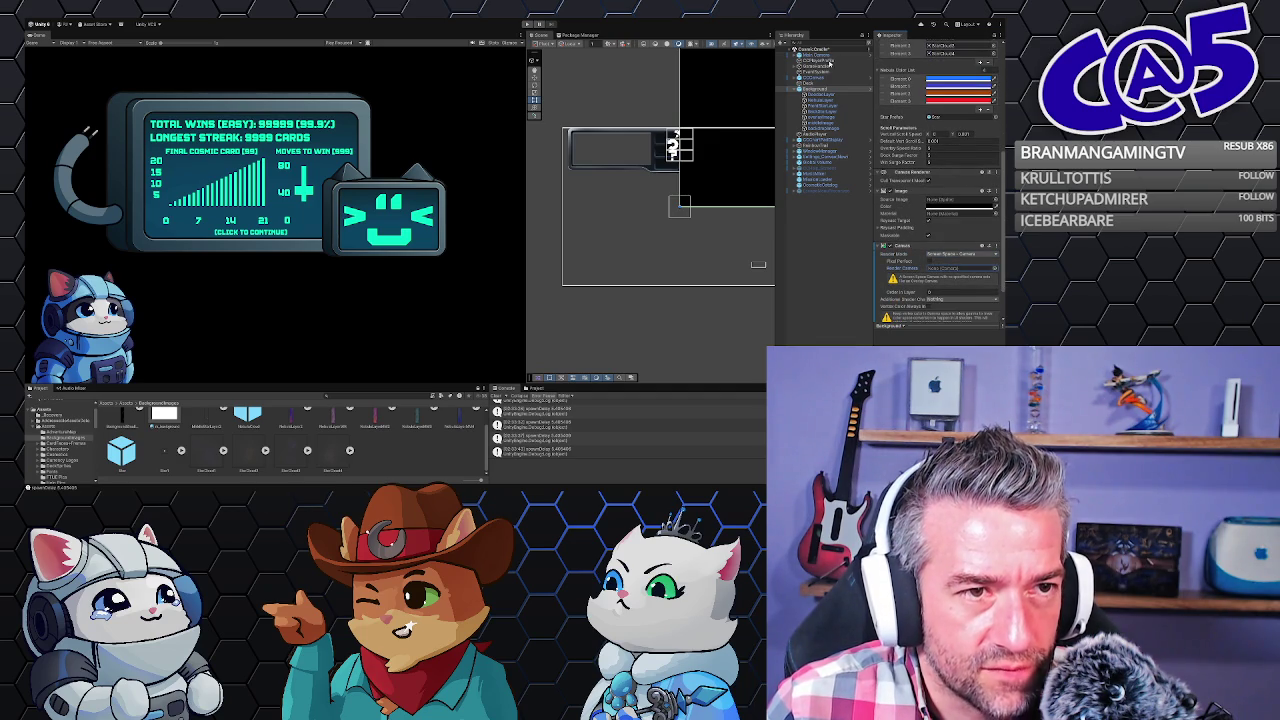
drag(814, 55, 941, 271)
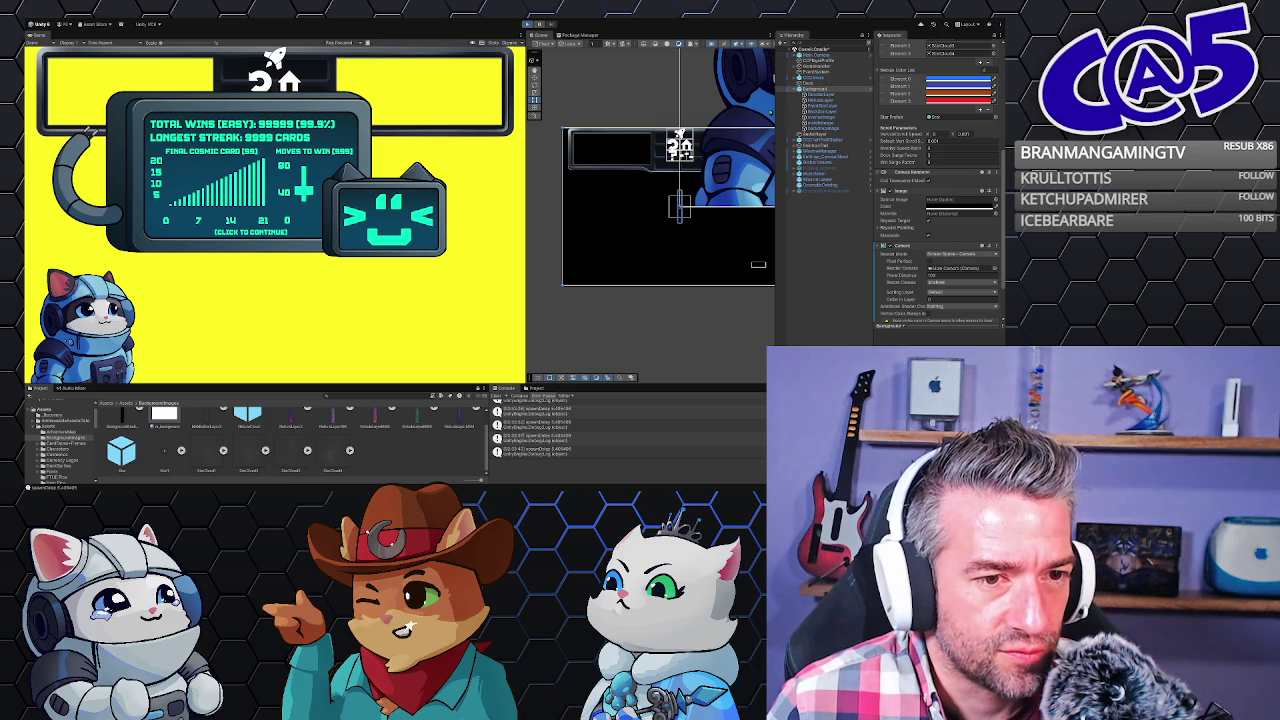
- Click through the statistics win screen in the Game view to deal a new tableau
click(431, 306)
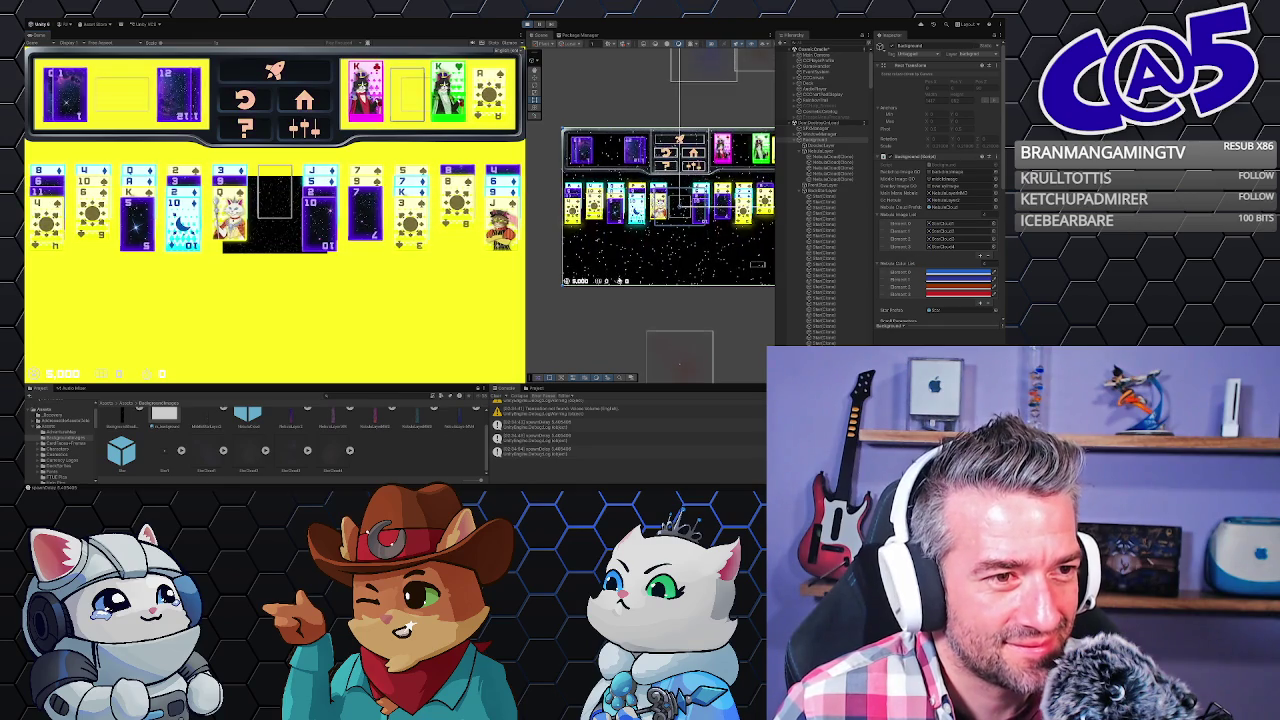
- Zoom around the Scene view and select the Hat object to inspect its image
scroll(693, 261, down, 5)
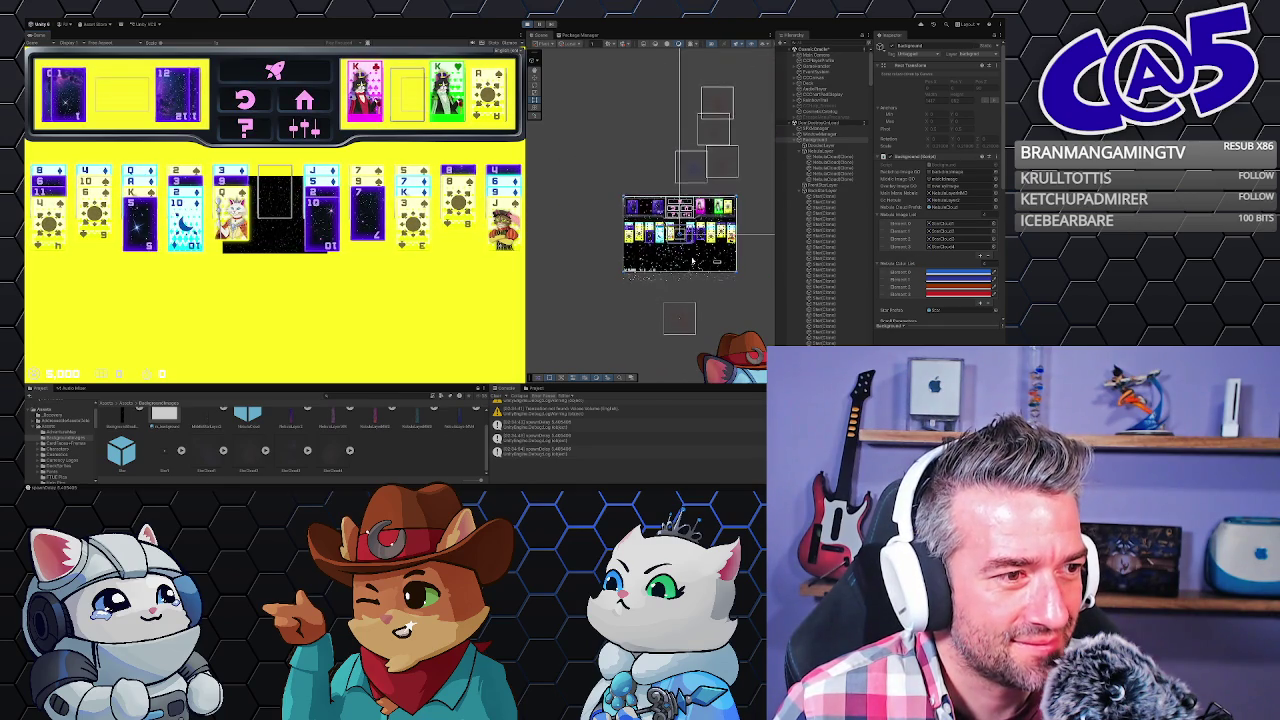
scroll(685, 264, up, 5)
scroll(674, 265, up, 3)
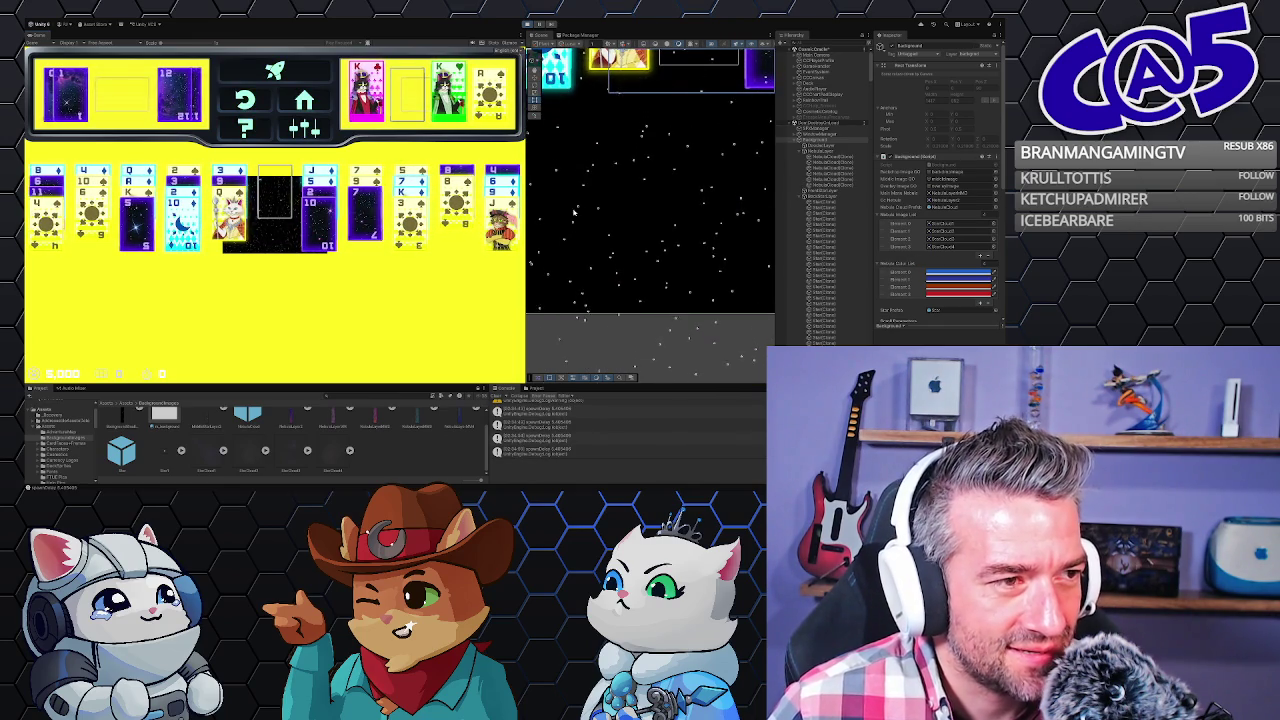
scroll(600, 250, down, 5)
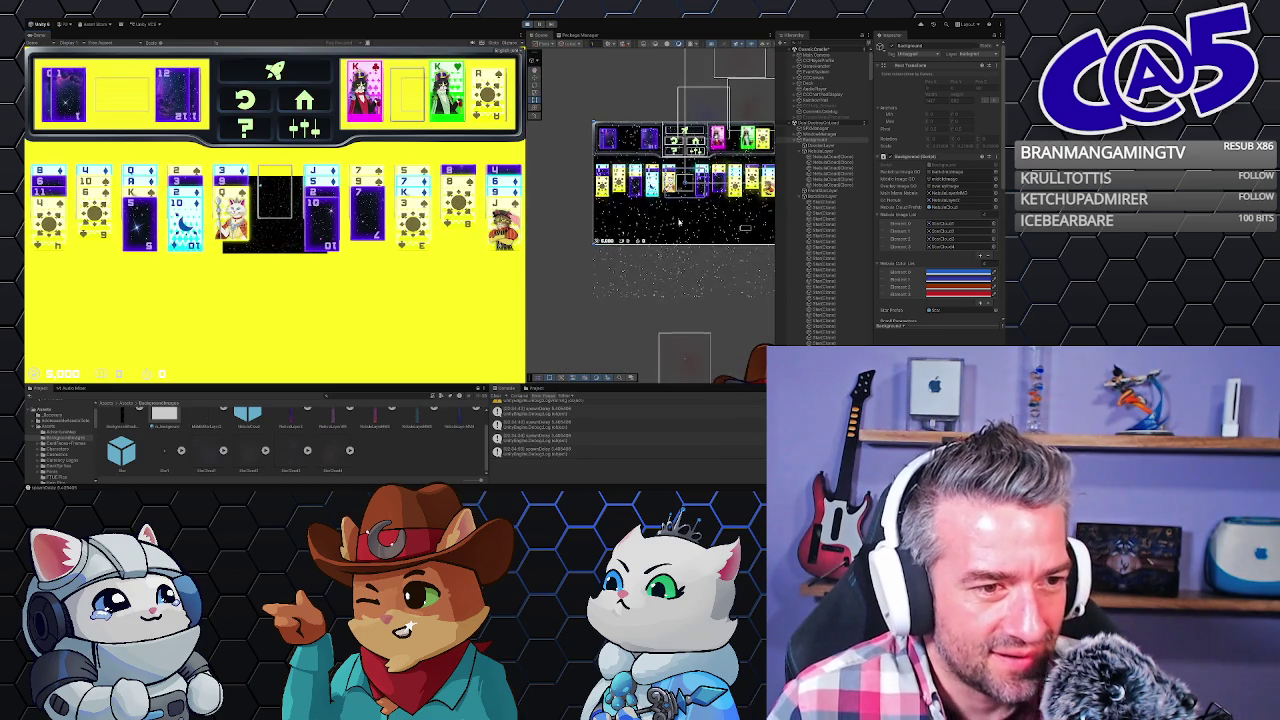
scroll(700, 340, down, 1)
click(707, 348)
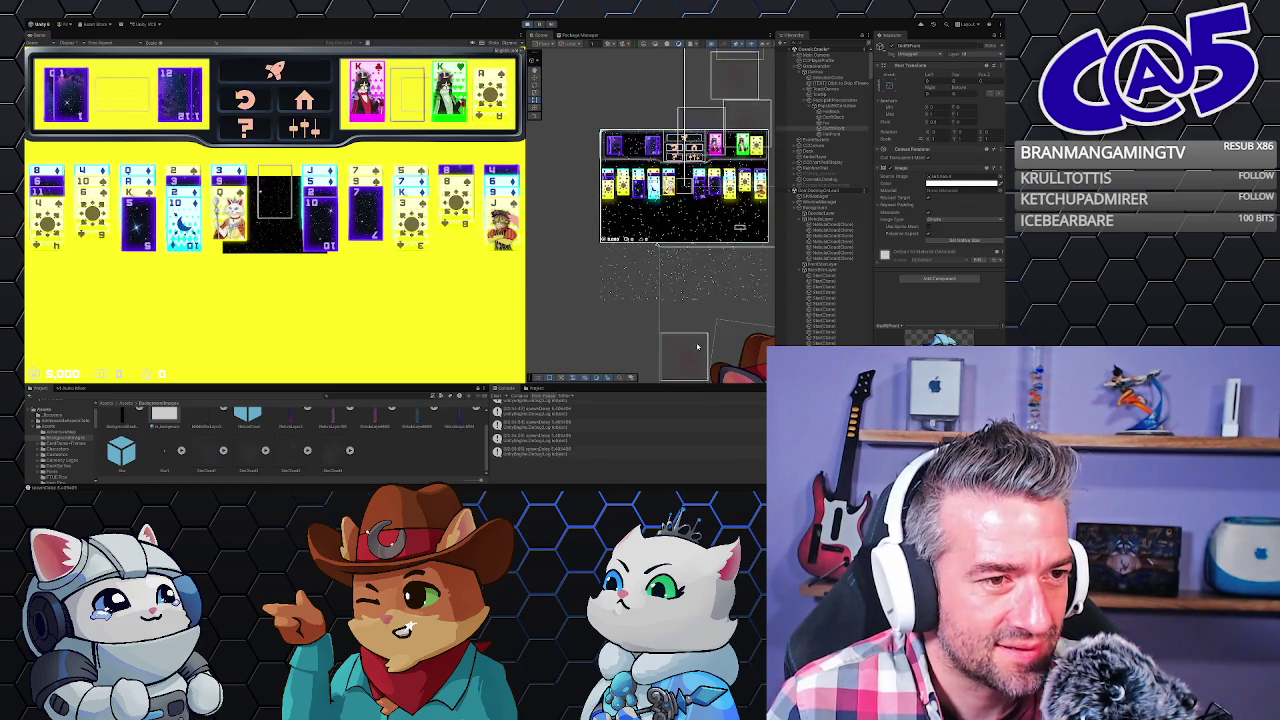
click(707, 348)
scroll(690, 280, down, 3)
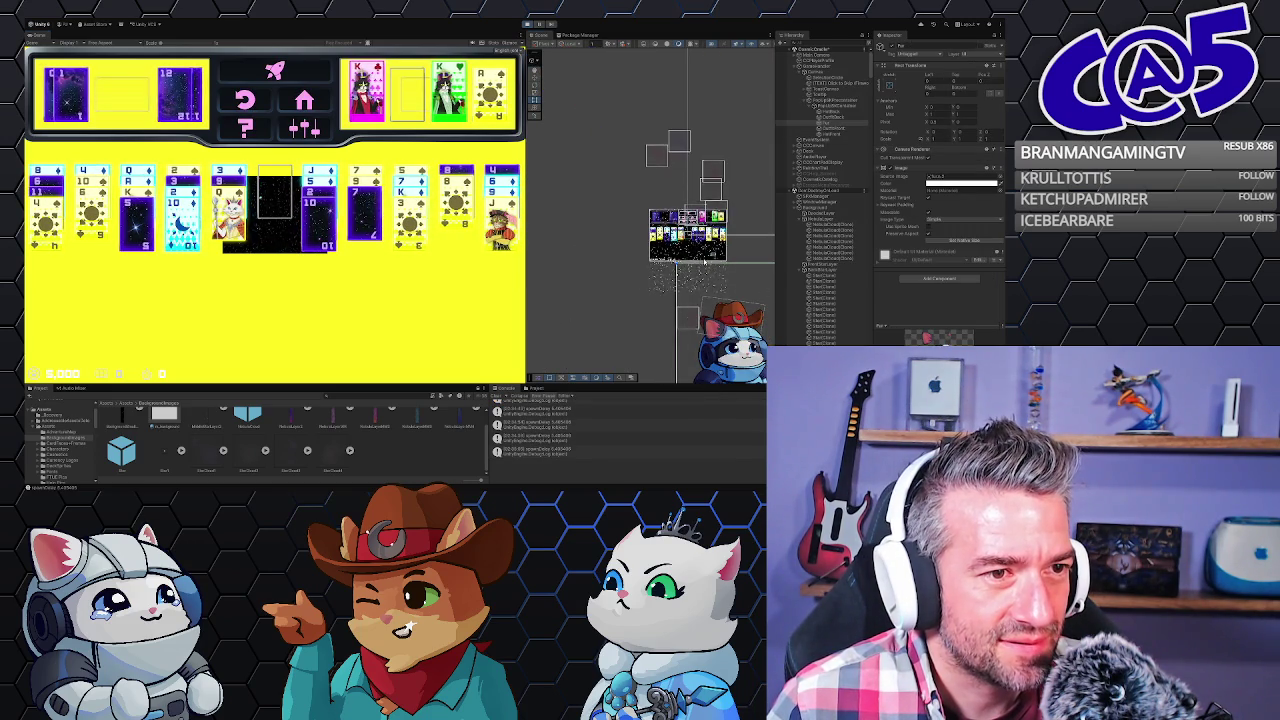
scroll(730, 280, down, 2)
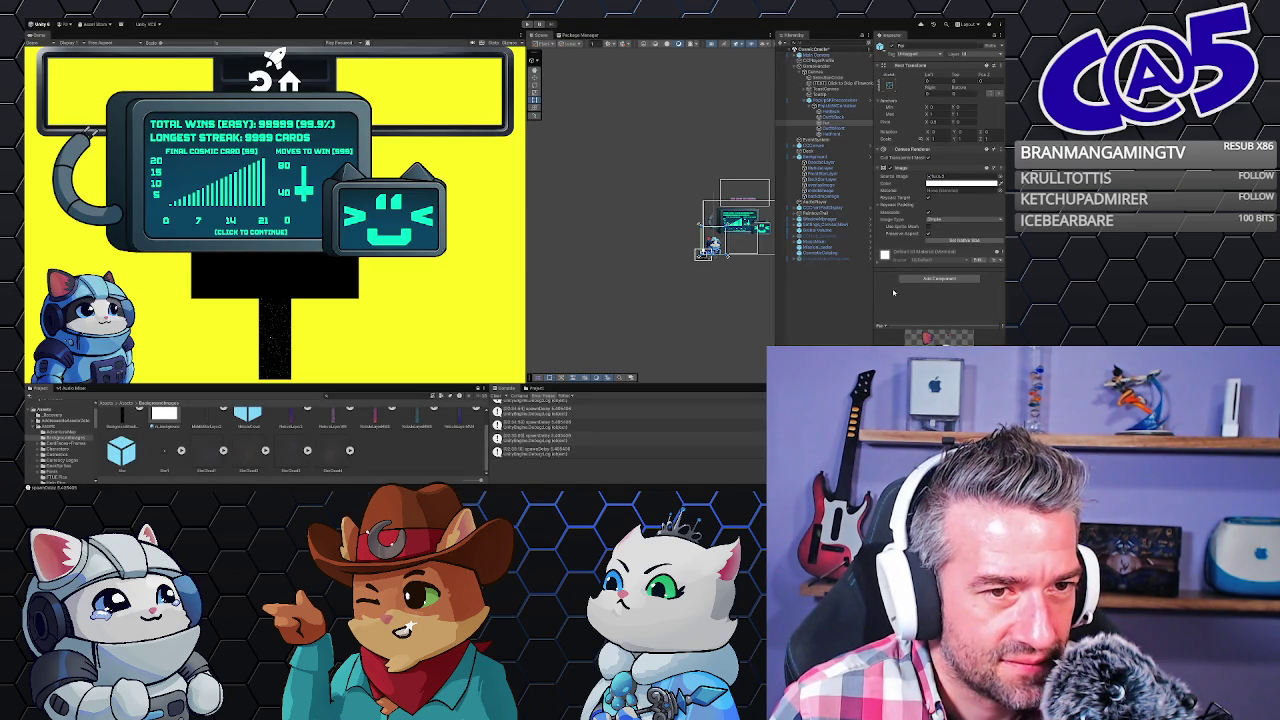
- Check Background and its child objects, then enter Play mode to test the starfield backdrop
click(818, 157)
scroll(936, 261, down, 3)
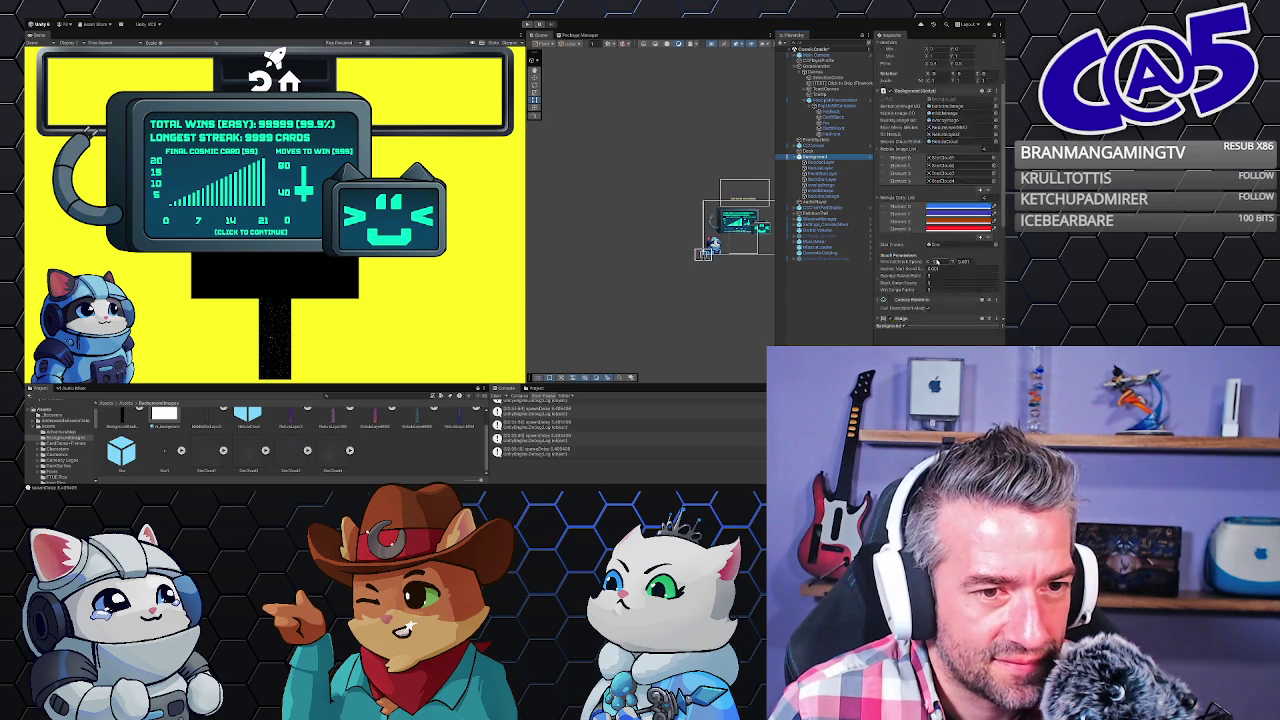
key(Up)
key(Up)
key(Up)
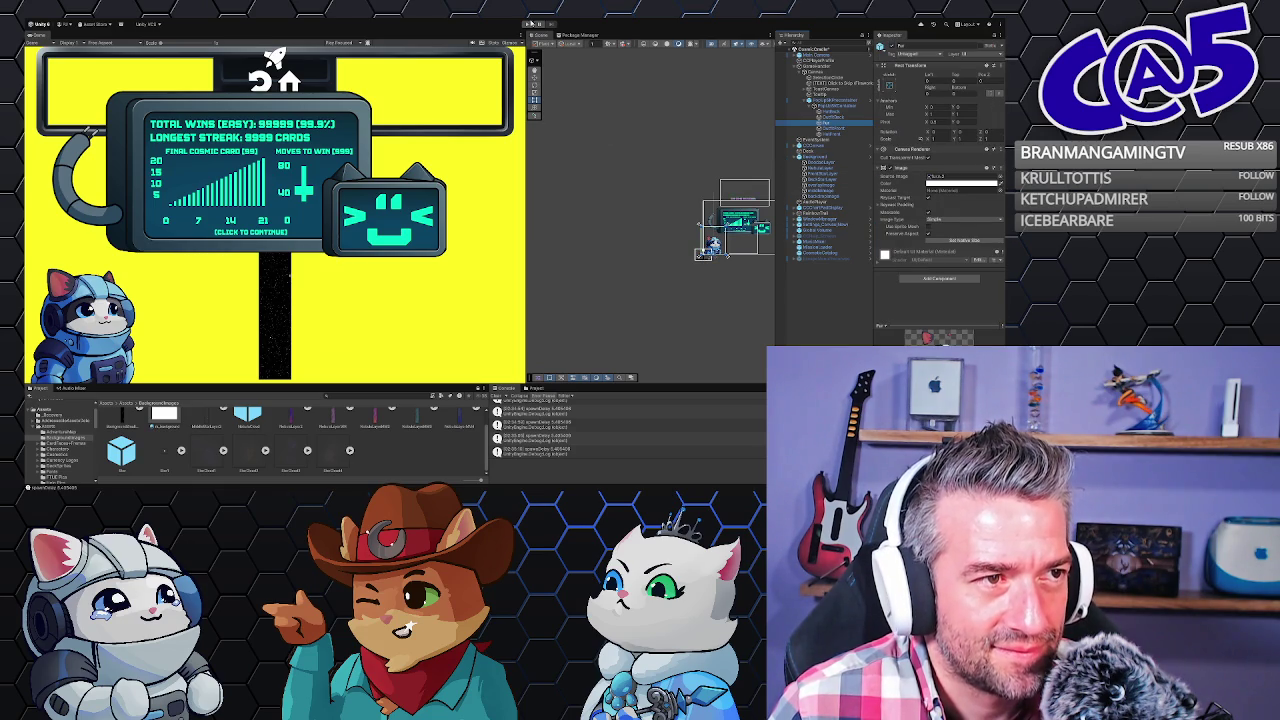
click(529, 23)
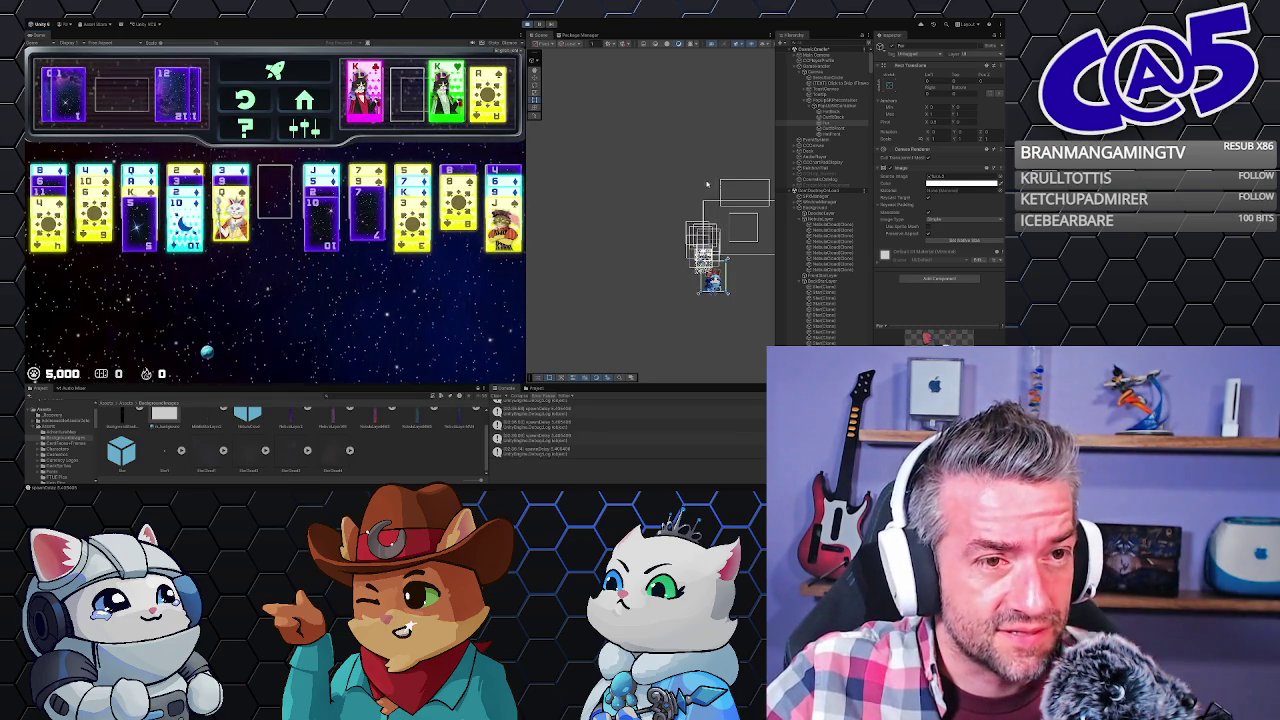
- Change Background's Nebula Color List entries, including Element 1, from blue to green
click(815, 208)
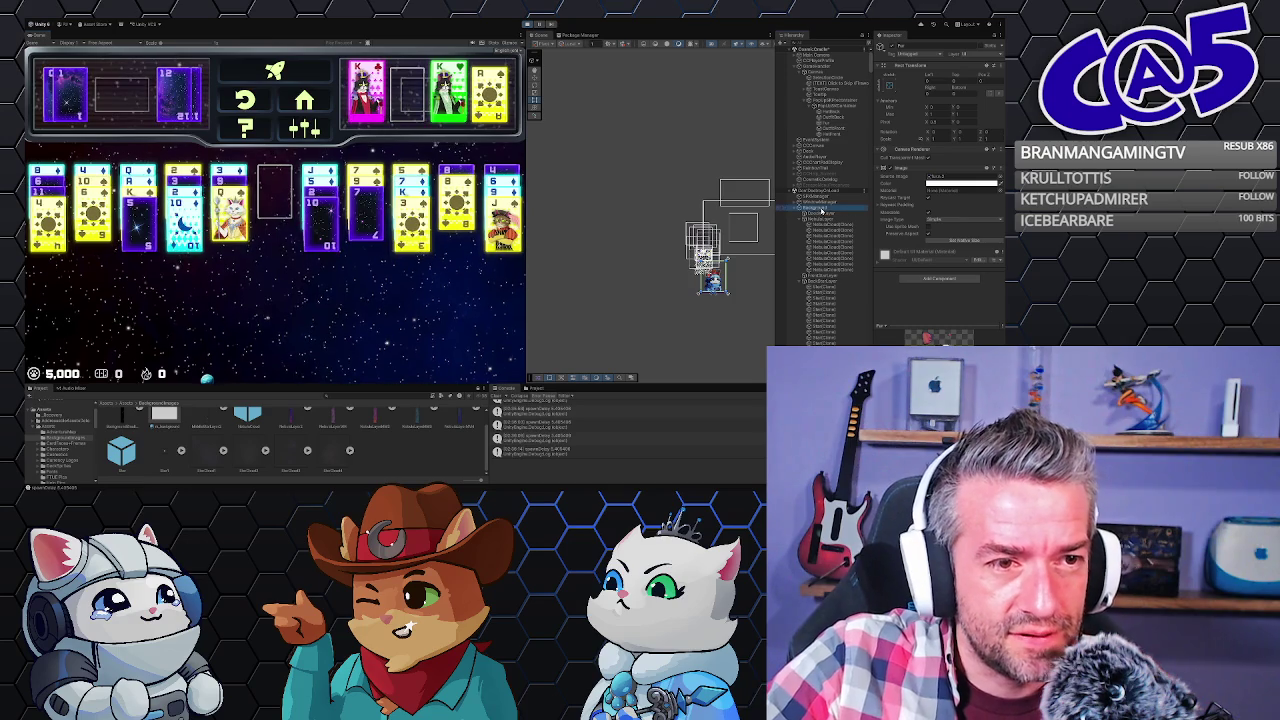
click(958, 265)
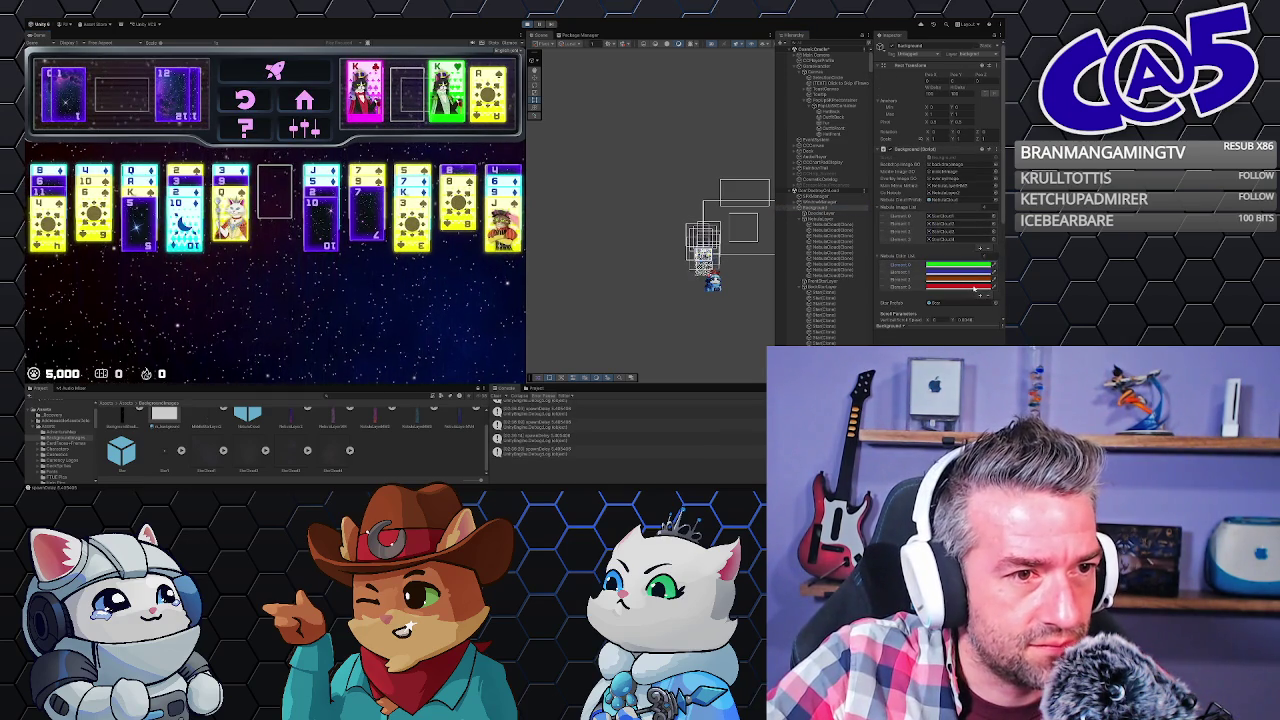
click(941, 274)
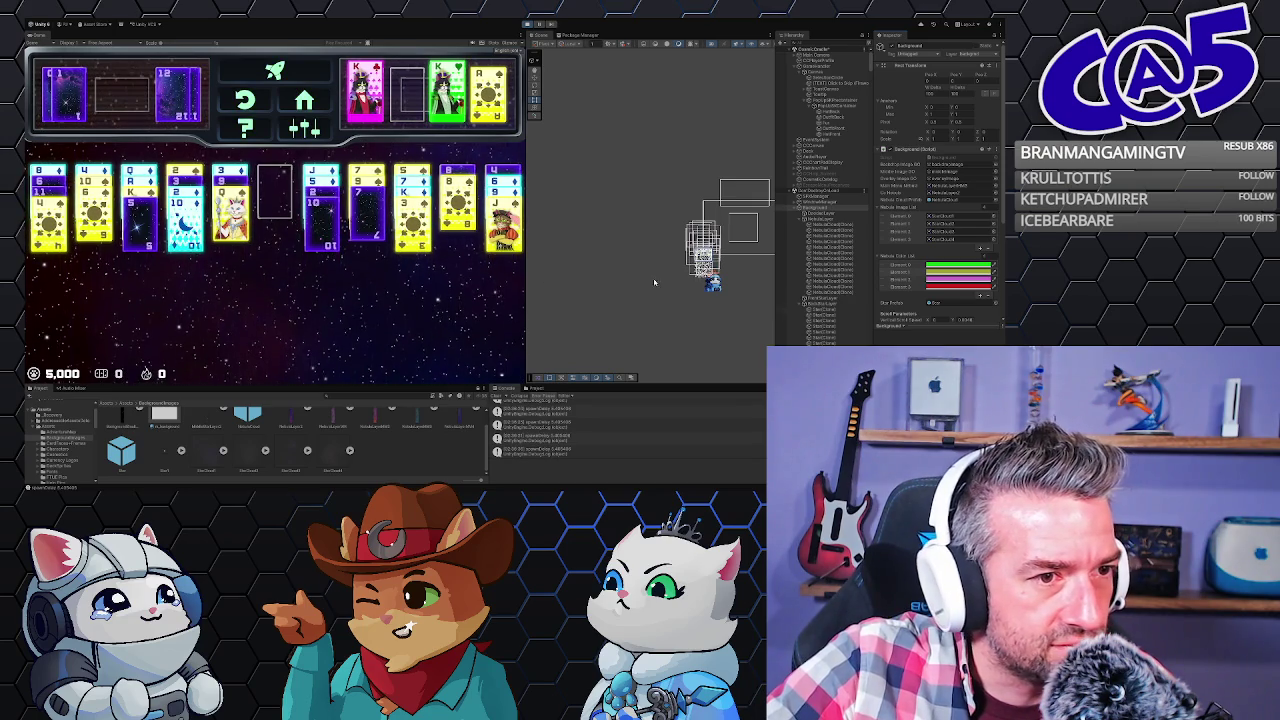
scroll(705, 260, up, 6)
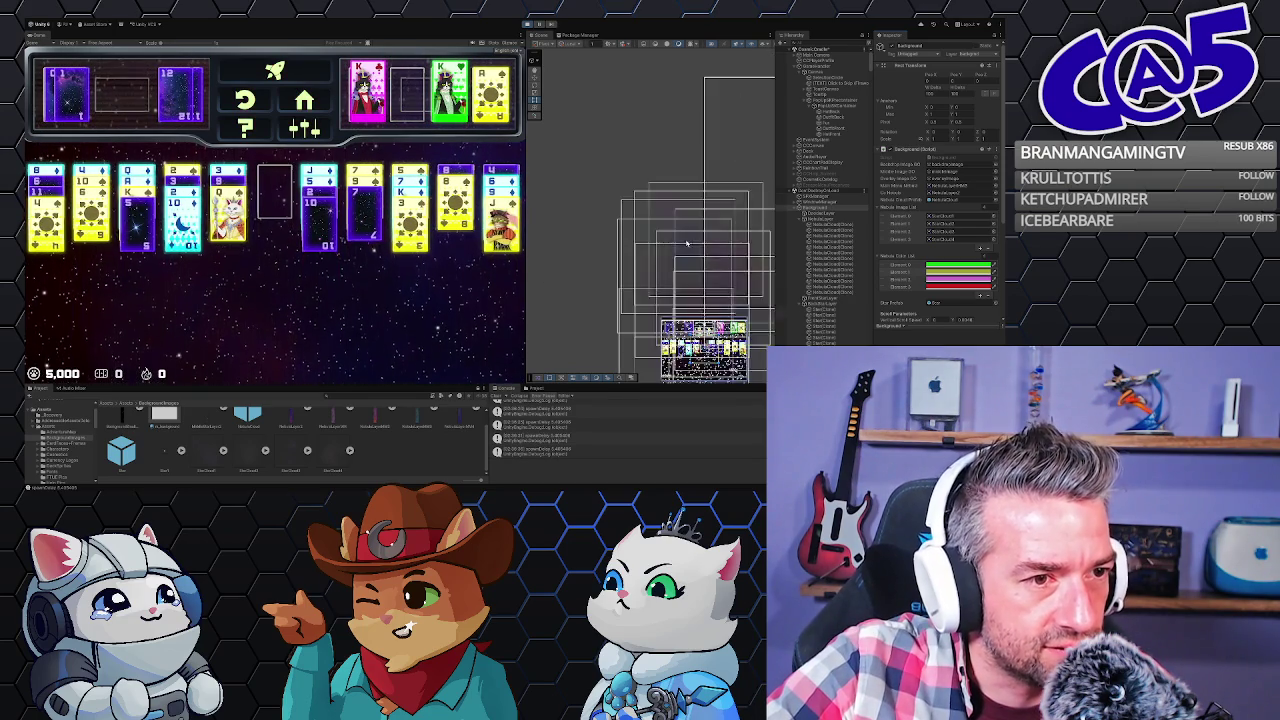
scroll(705, 262, down, 2)
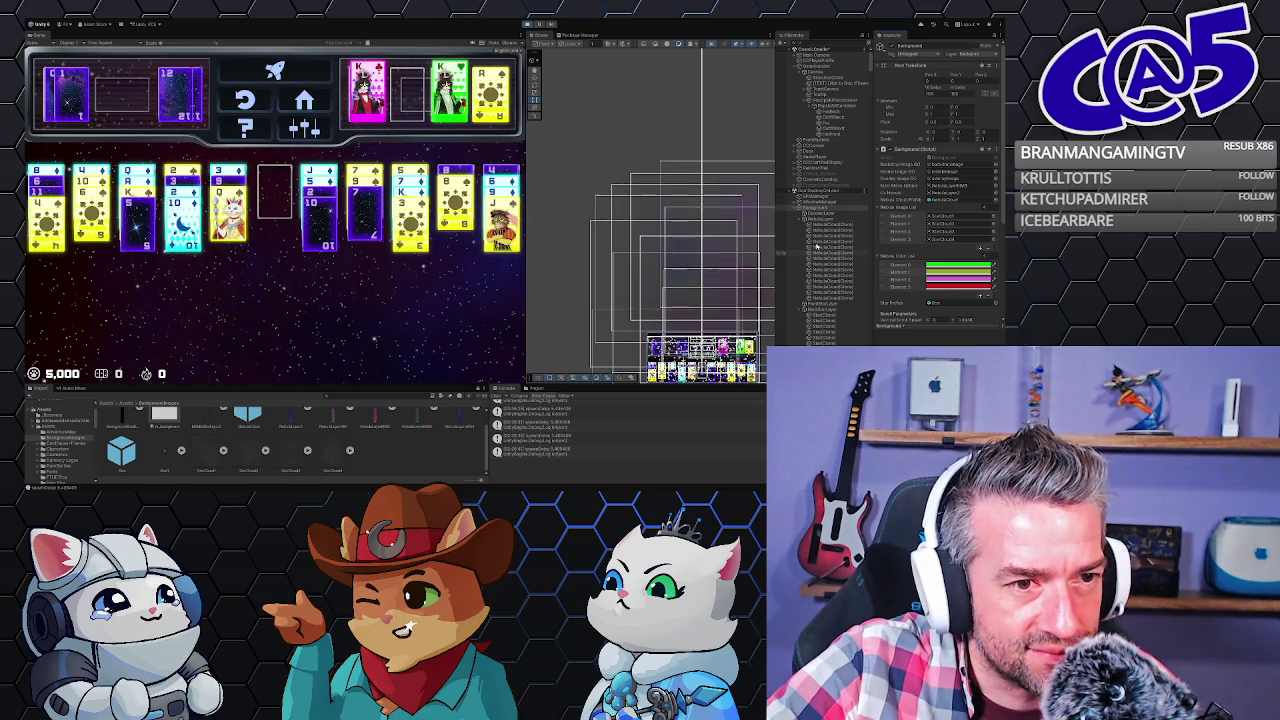
click(830, 227)
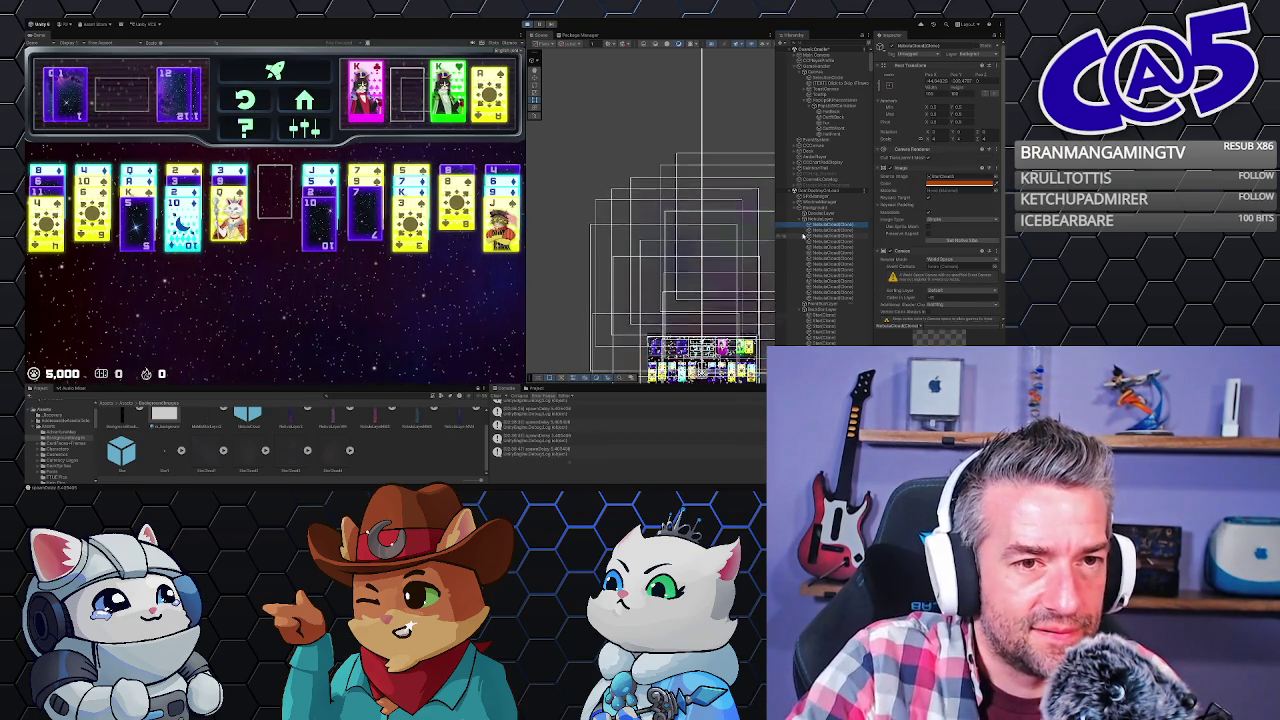
key(Down)
key(Down)
key(Down)
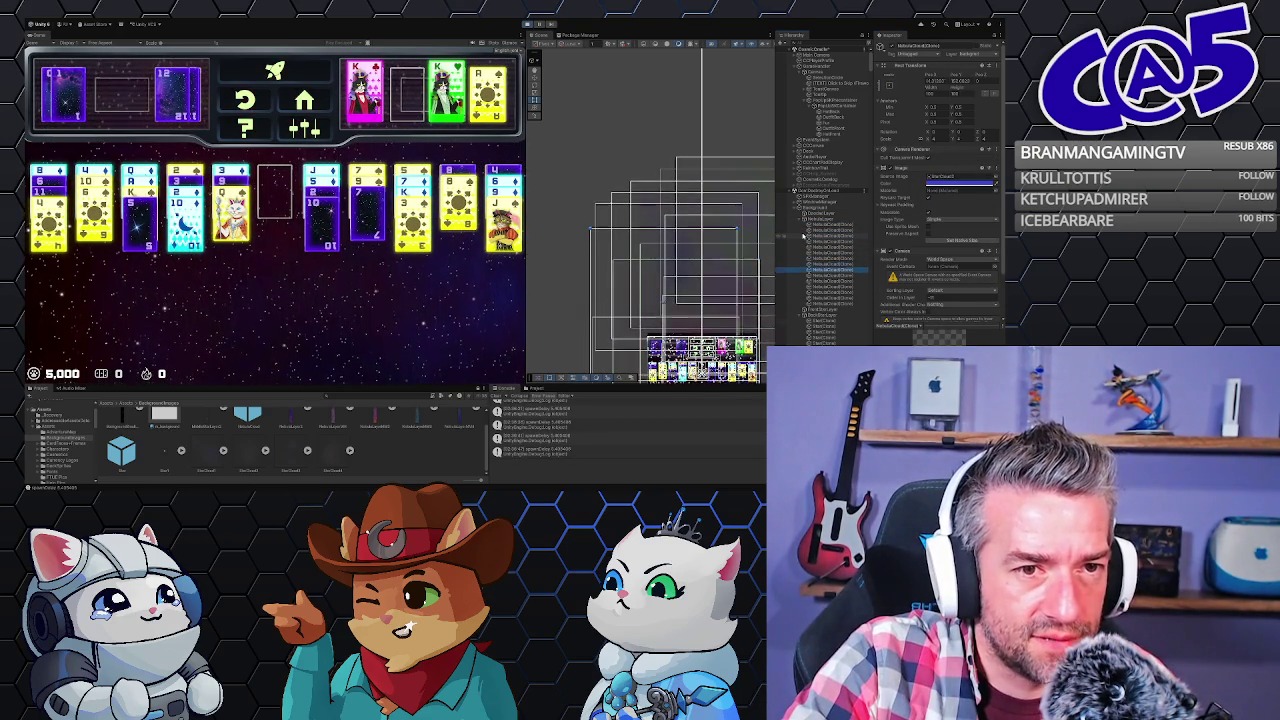
key(Down)
key(Down)
key(Down)
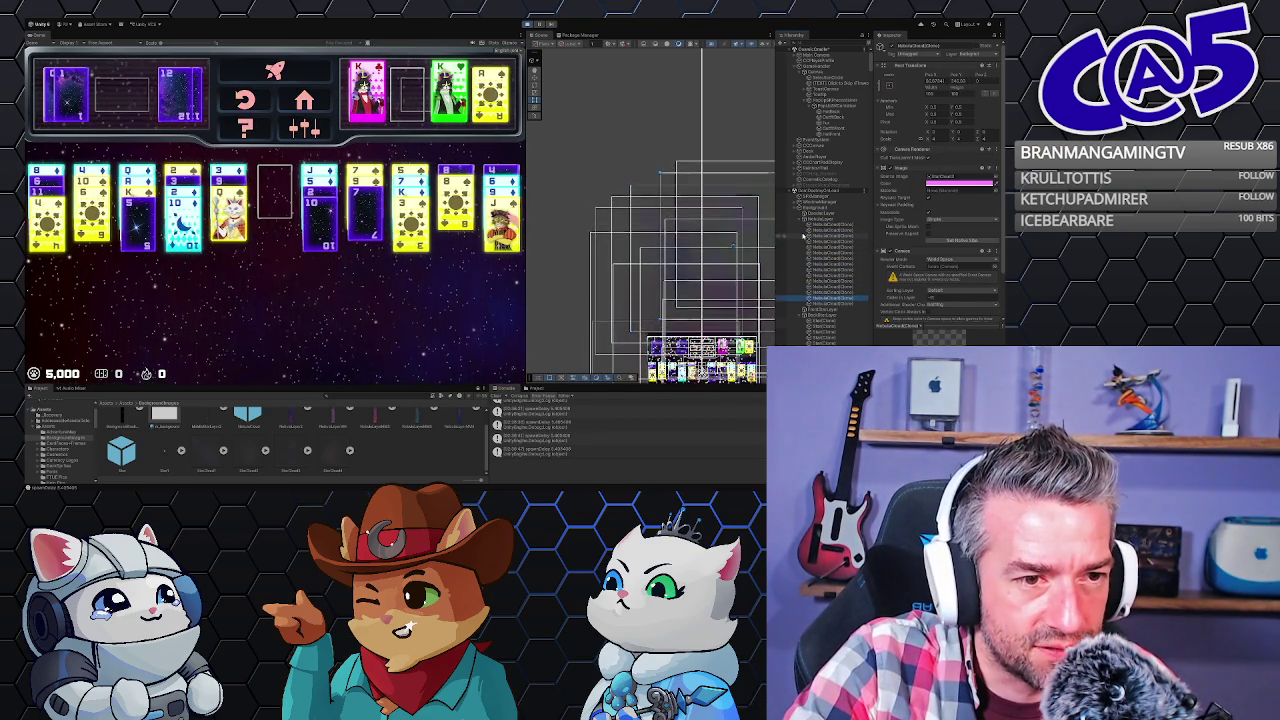
key(Down)
key(Up)
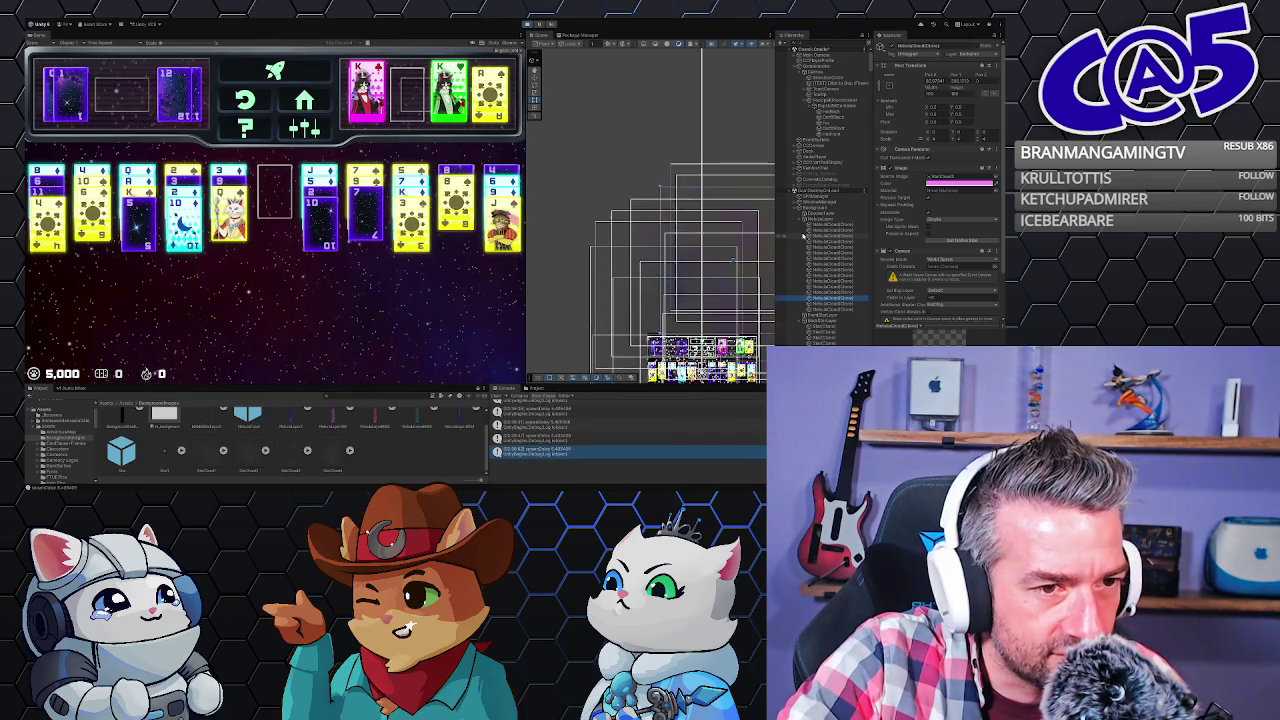
key(Up)
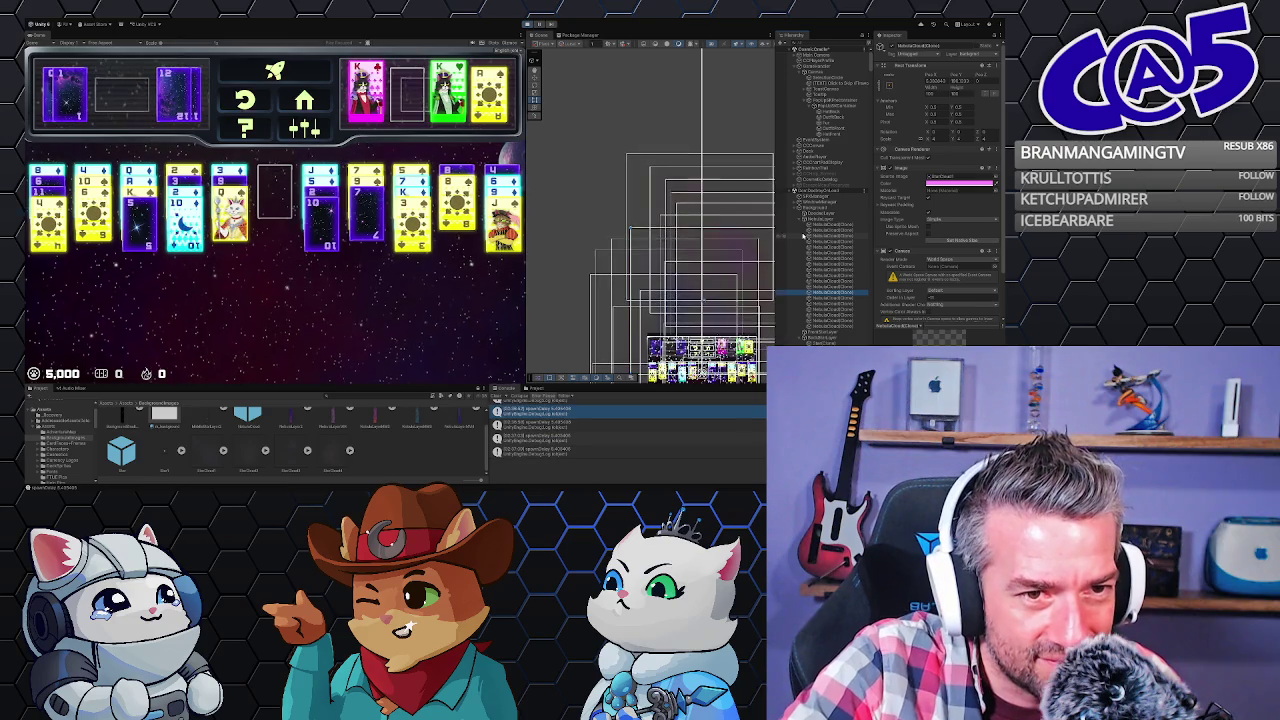
- Step through the remaining NebulaCloud clones in the Hierarchy to check their colours
key(Down)
key(Down)
key(Down)
key(Down)
key(Down)
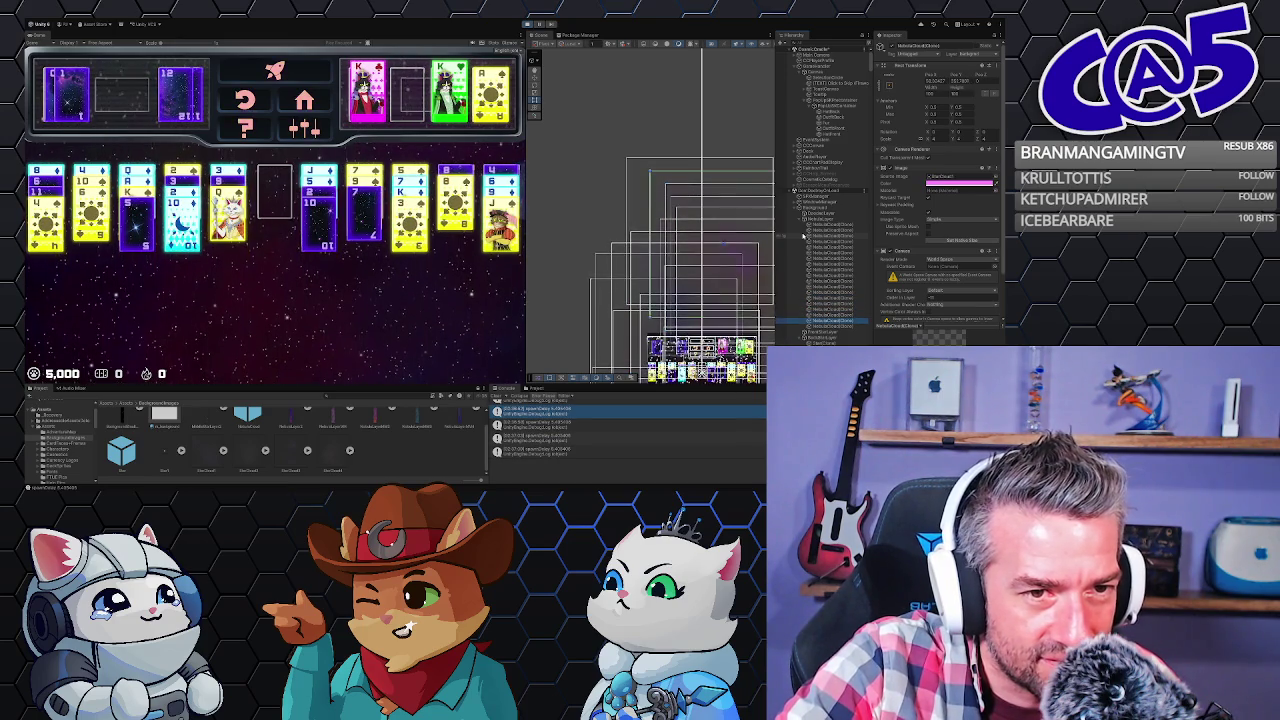